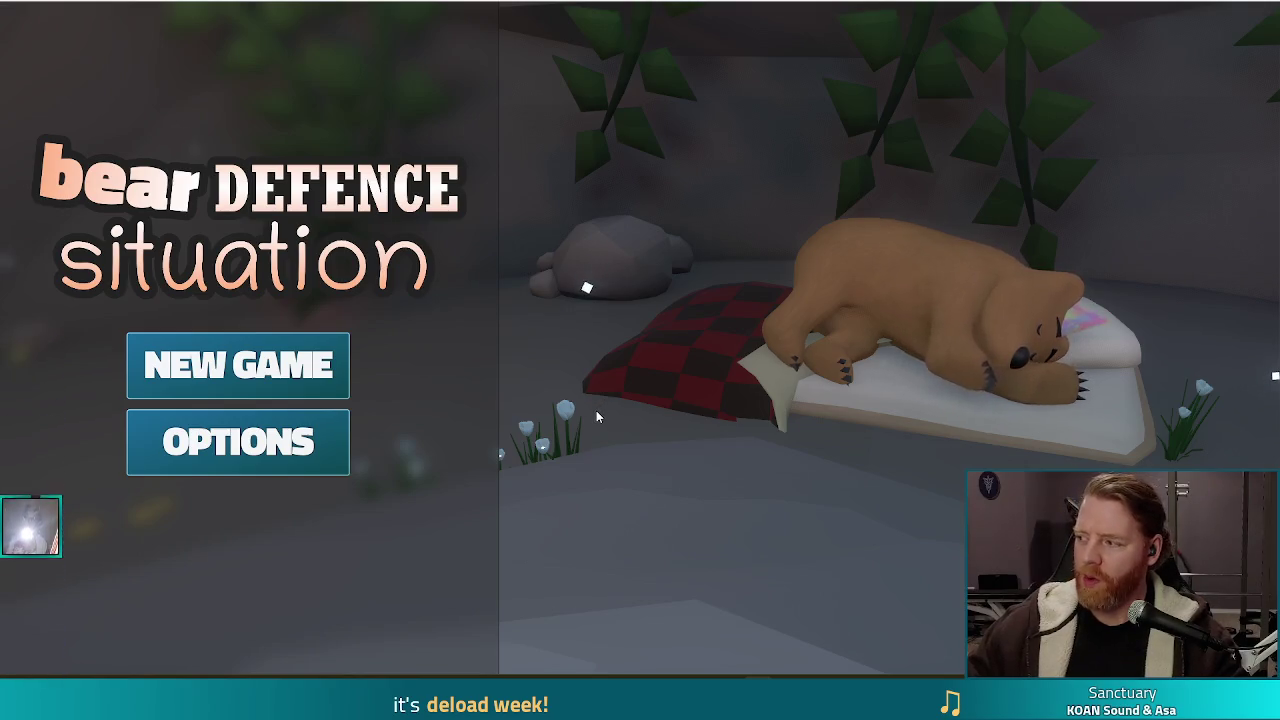
Step: Start a new game from the title menu, then bring up the Settings dialog
{"action": "left_click", "coordinate": [238, 365]}
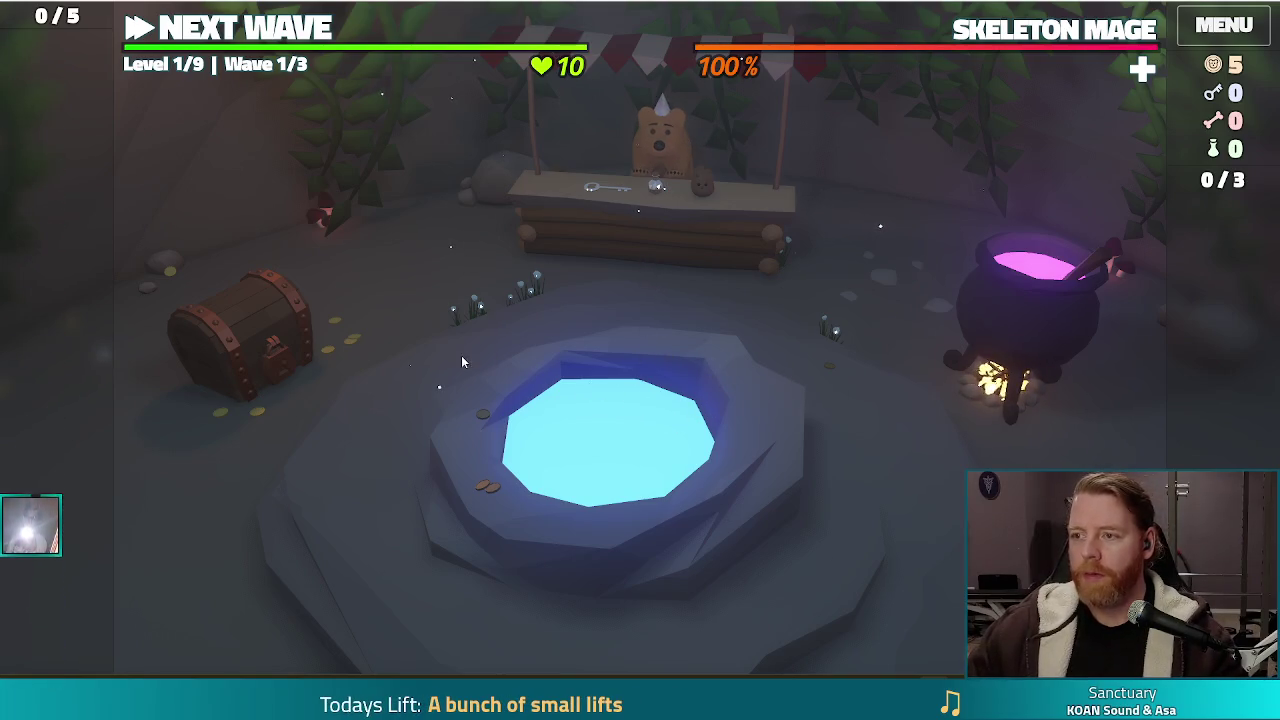
{"action": "key", "text": "Escape"}
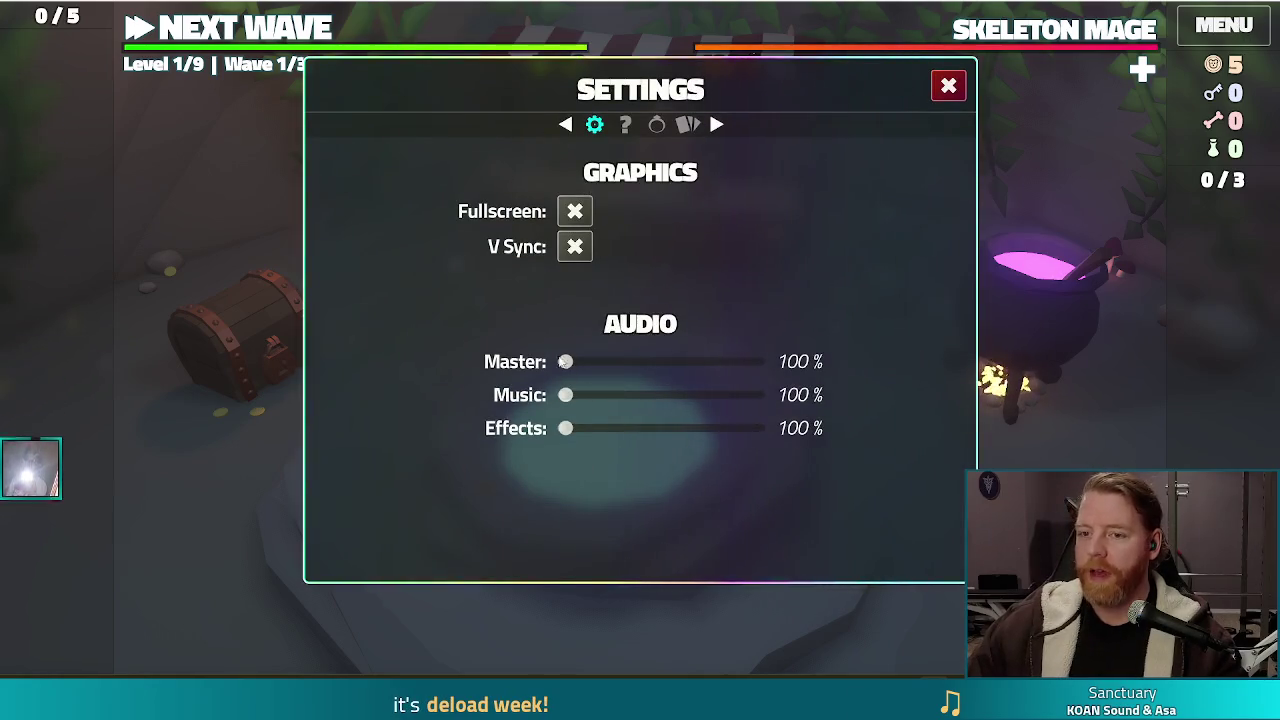
Step: Toggle the Fullscreen checkbox off, on and off again, leaving the game windowed
{"action": "left_click", "coordinate": [578, 212]}
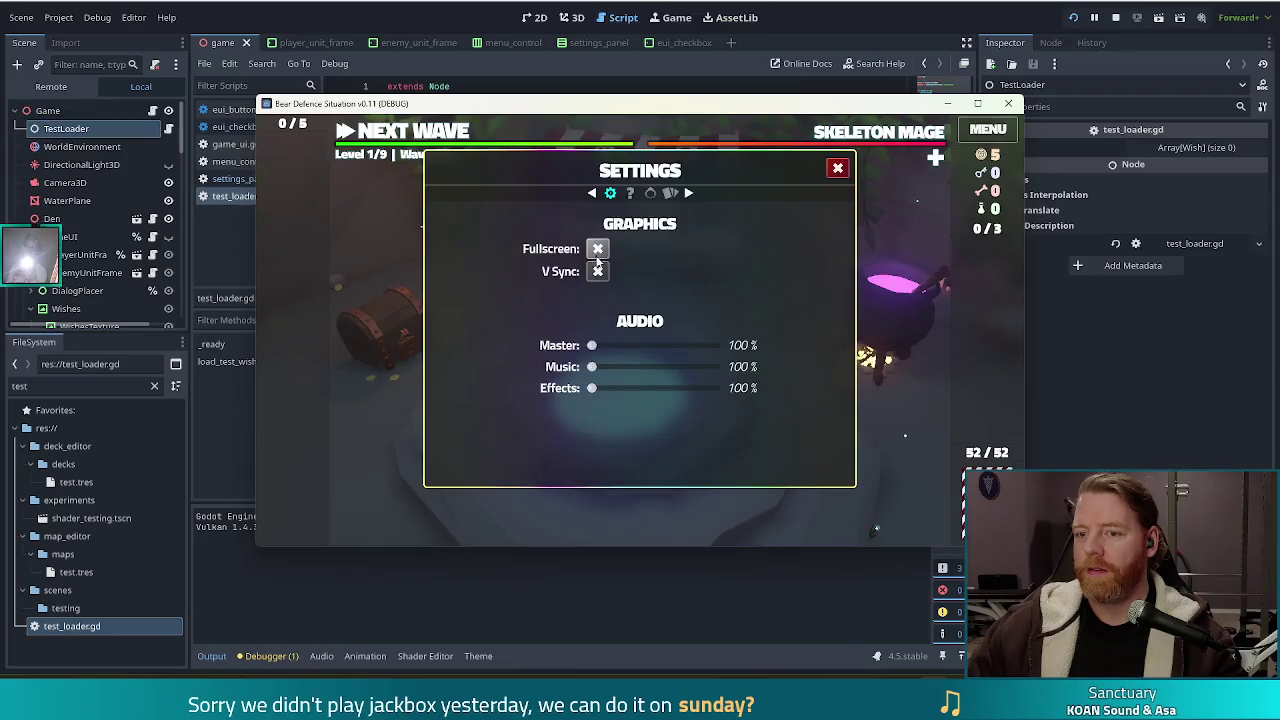
{"action": "left_click", "coordinate": [597, 252]}
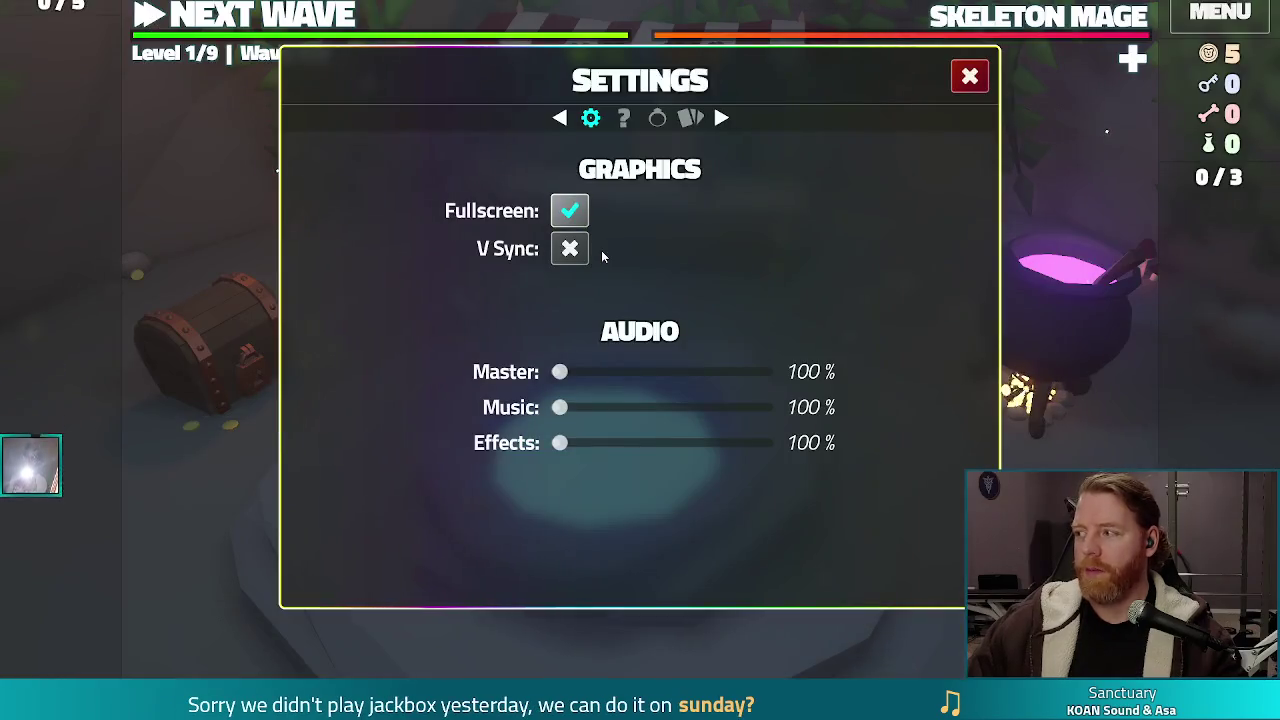
{"action": "left_click", "coordinate": [569, 211]}
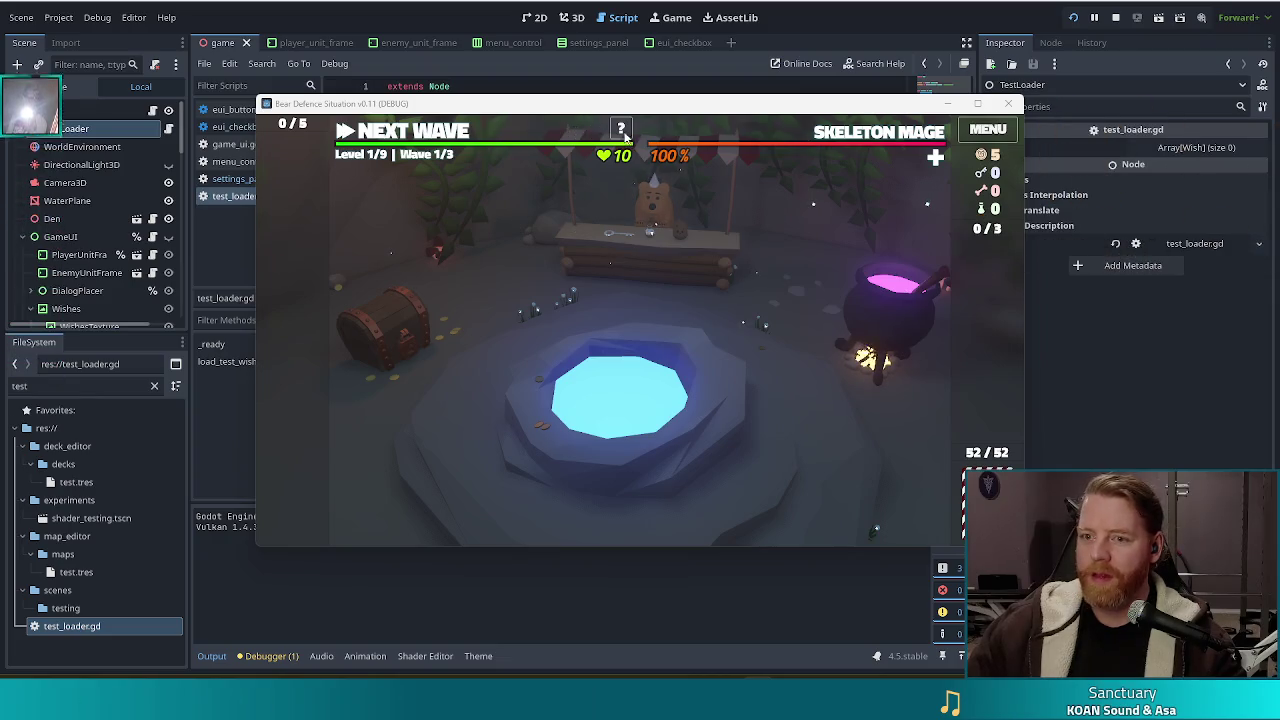
Step: Start the help tutorial using the '?' icon at the top of the game window
{"action": "left_click", "coordinate": [624, 133]}
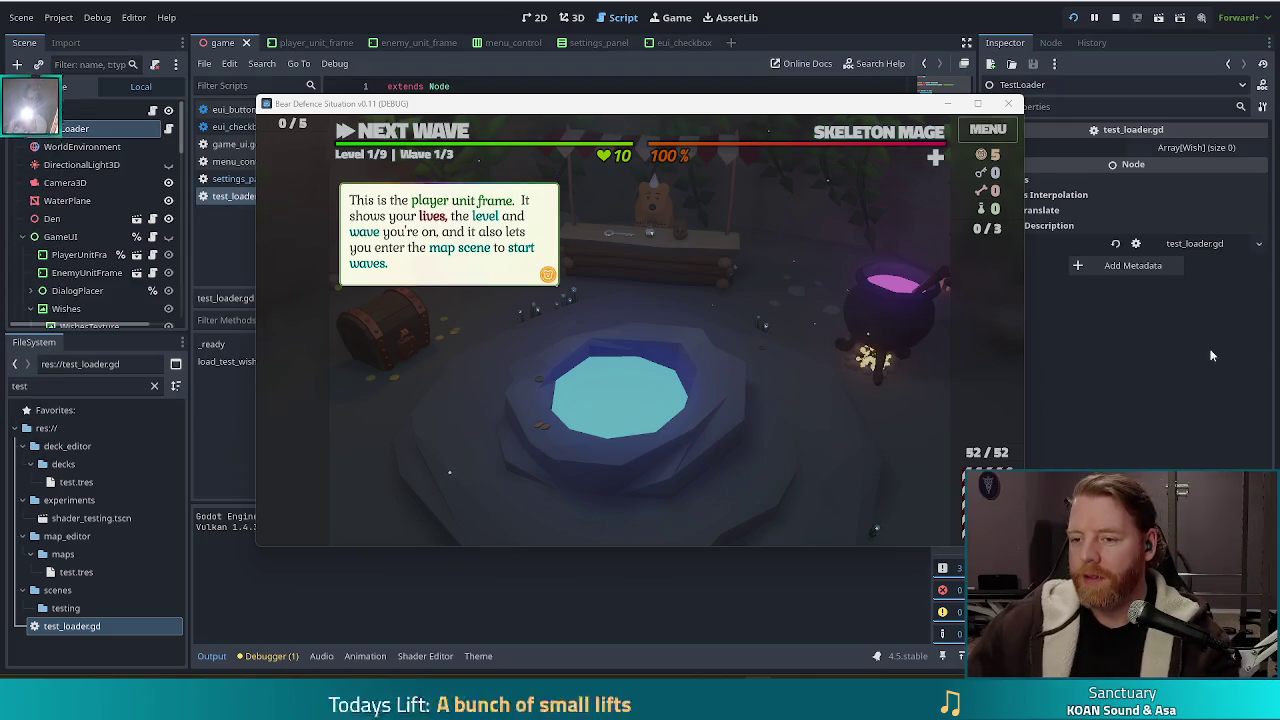
Step: Advance through the tutorial messages, including the waves explanation, until the tutorial closes
{"action": "left_click", "coordinate": [752, 298]}
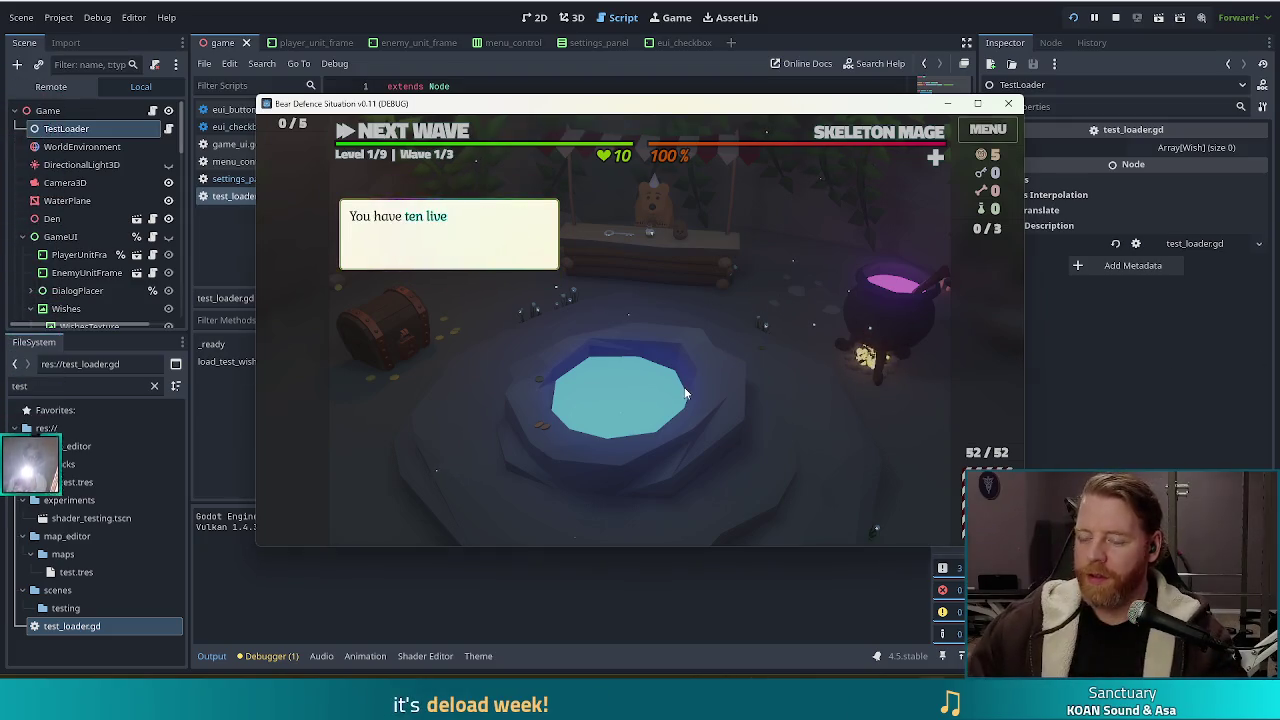
{"action": "left_click", "coordinate": [724, 357]}
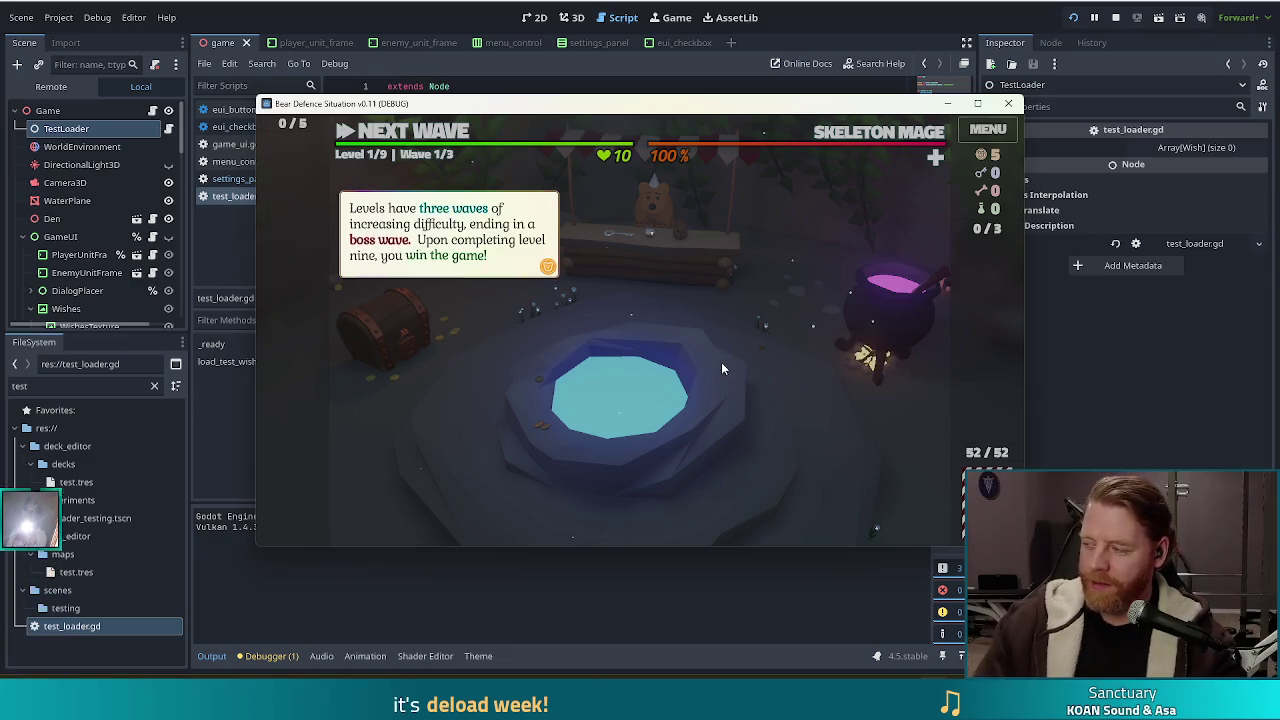
{"action": "left_click", "coordinate": [670, 297]}
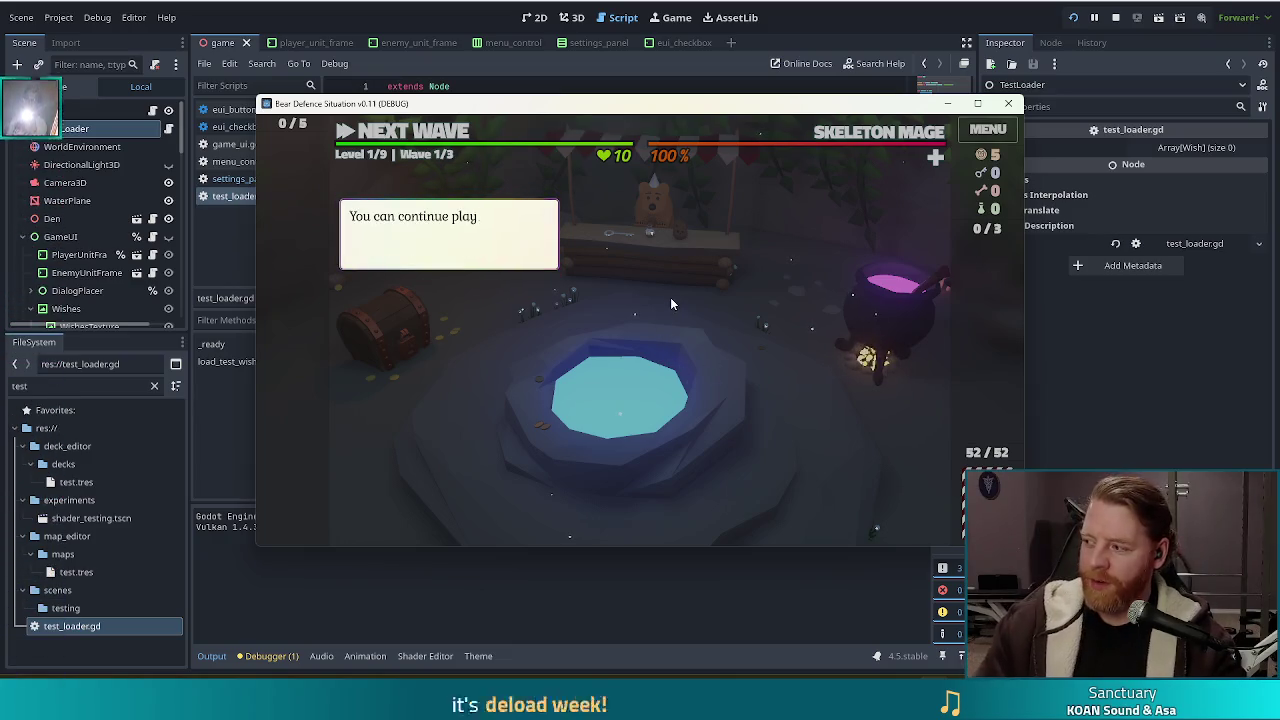
{"action": "left_click", "coordinate": [670, 297]}
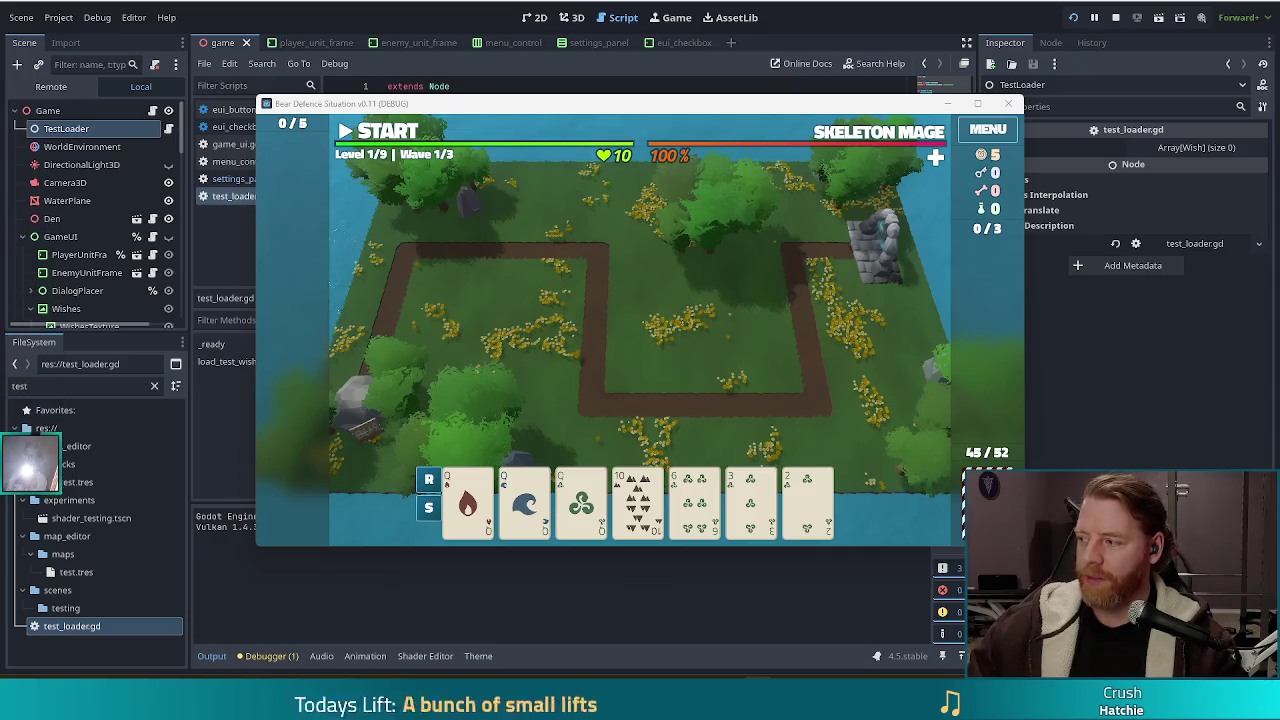
Step: Lower the system sound volume while the game runs
{"action": "key", "text": "XF86AudioLowerVolume"}
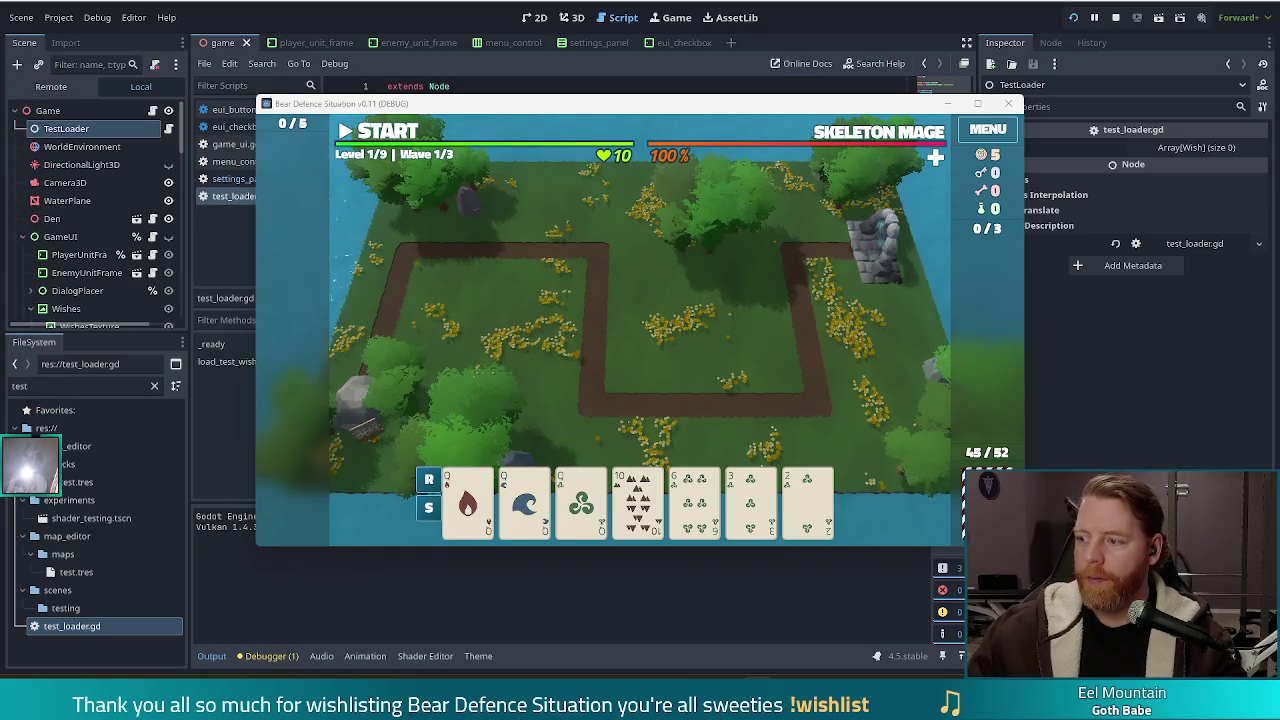
Step: Nudge the running game window slightly up and to the left
{"action": "left_click_drag", "start_coordinate": [564, 111], "coordinate": [539, 97]}
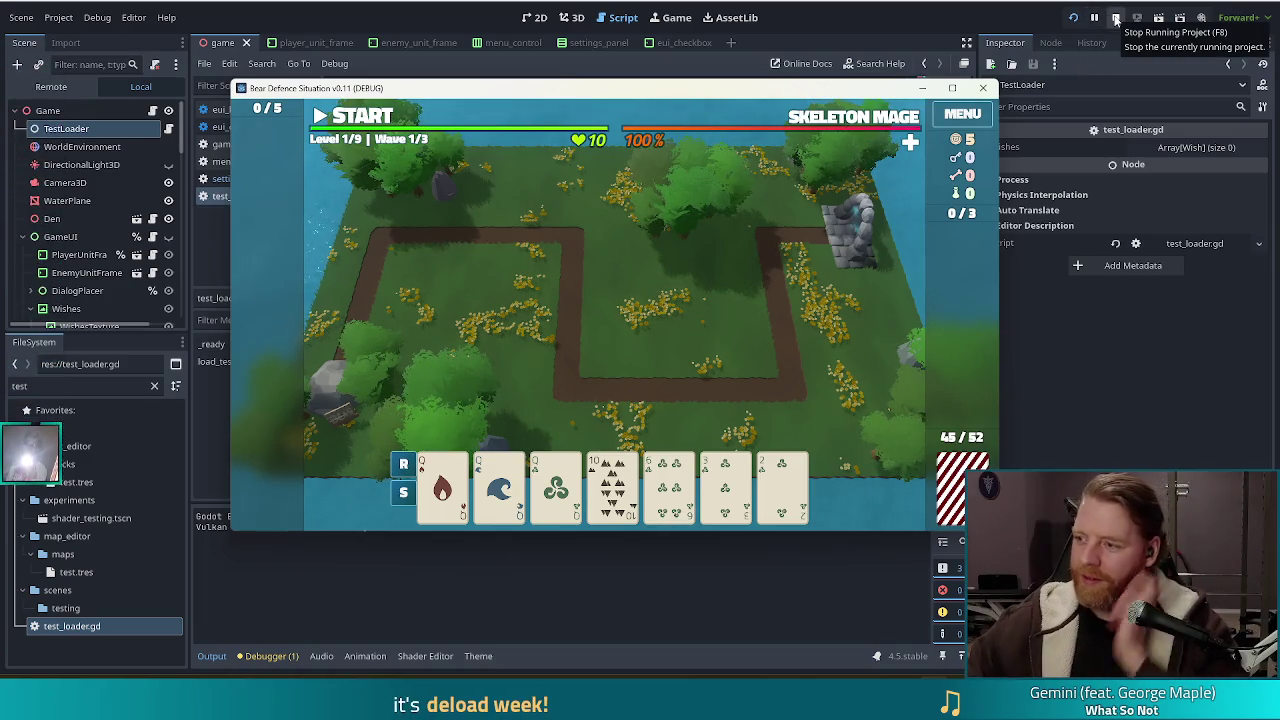
Step: Stop the running game and review lines 15, 16, 17 and 13 of test_loader.gd
{"action": "left_click", "coordinate": [1116, 18]}
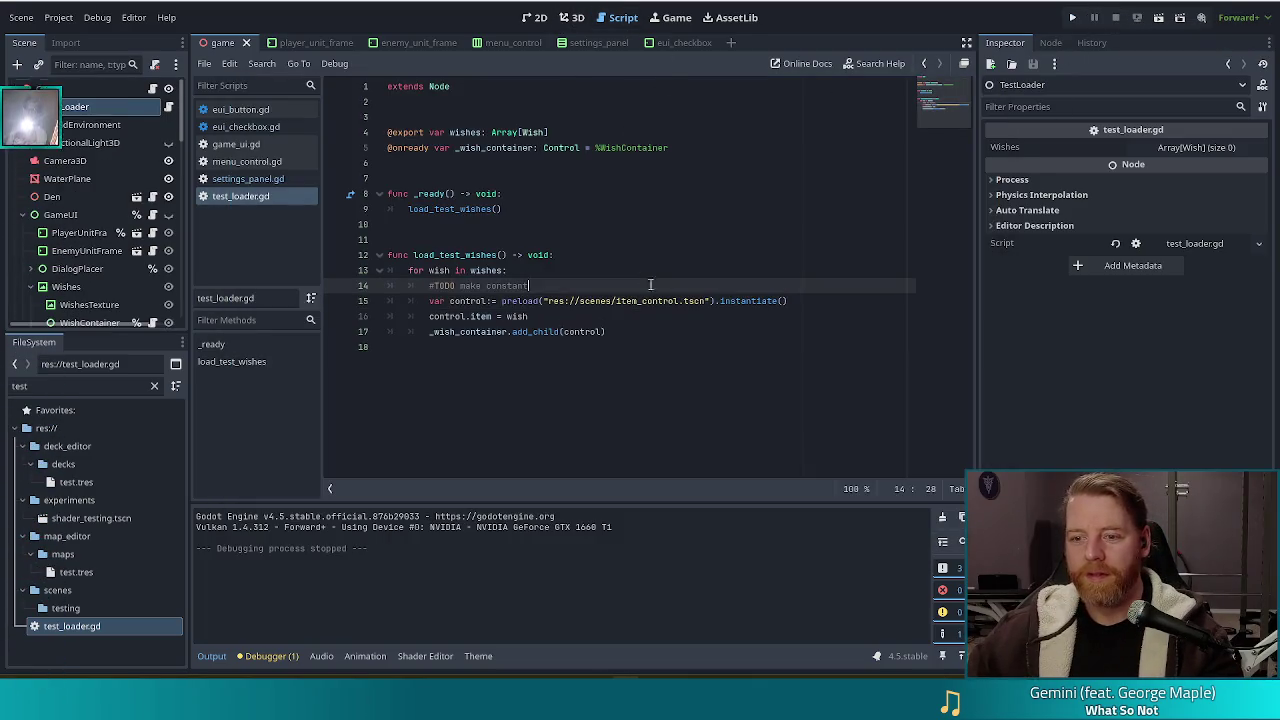
{"action": "left_click", "coordinate": [713, 300]}
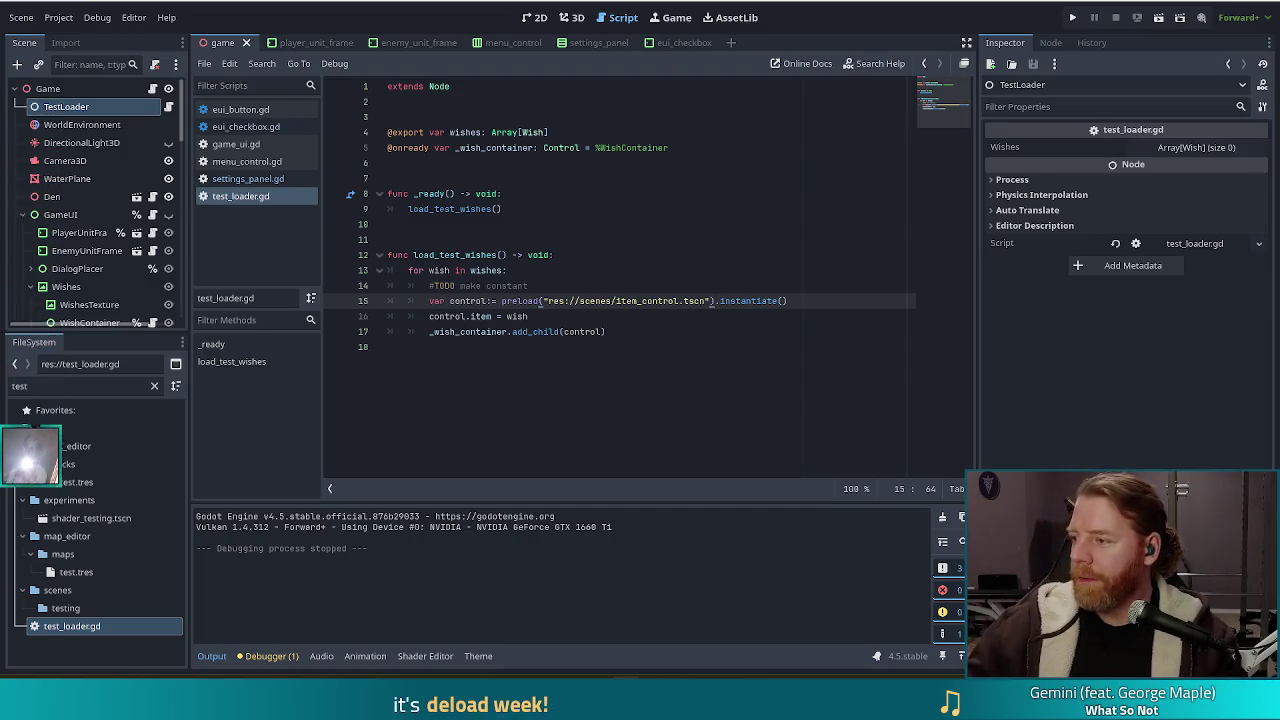
{"action": "left_click", "coordinate": [725, 317]}
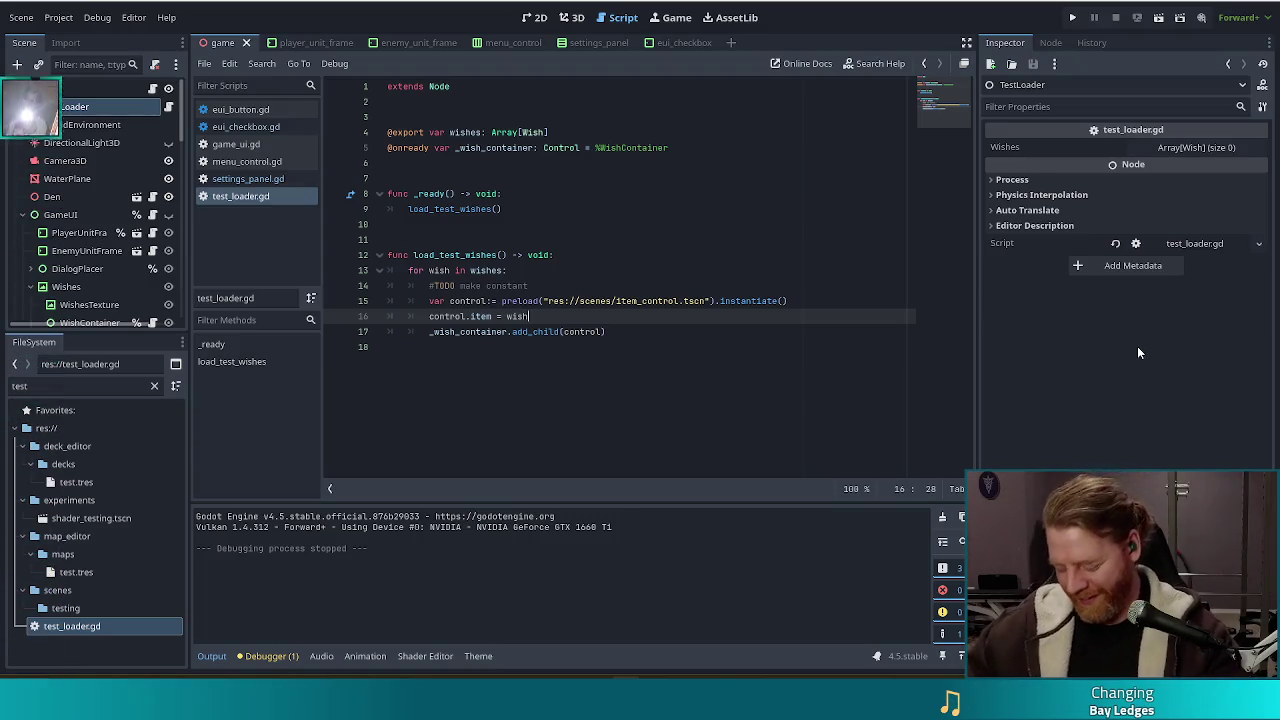
{"action": "left_click", "coordinate": [666, 327]}
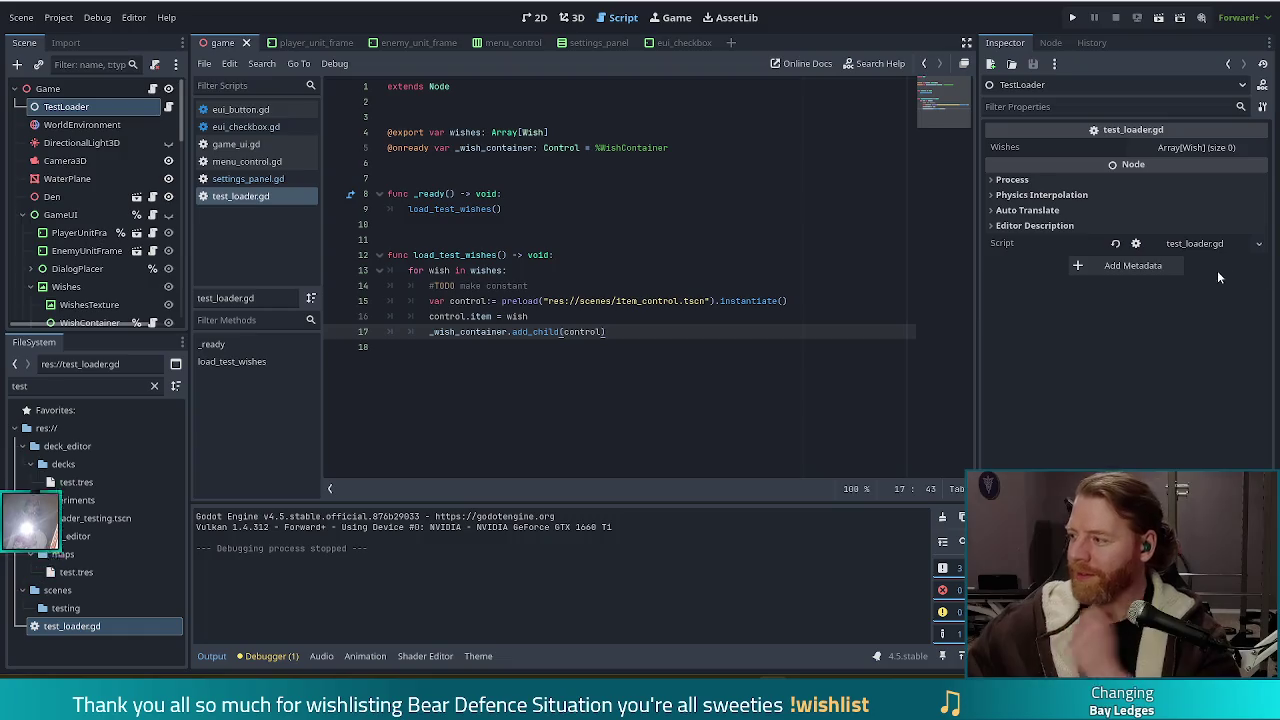
{"action": "left_click", "coordinate": [581, 271]}
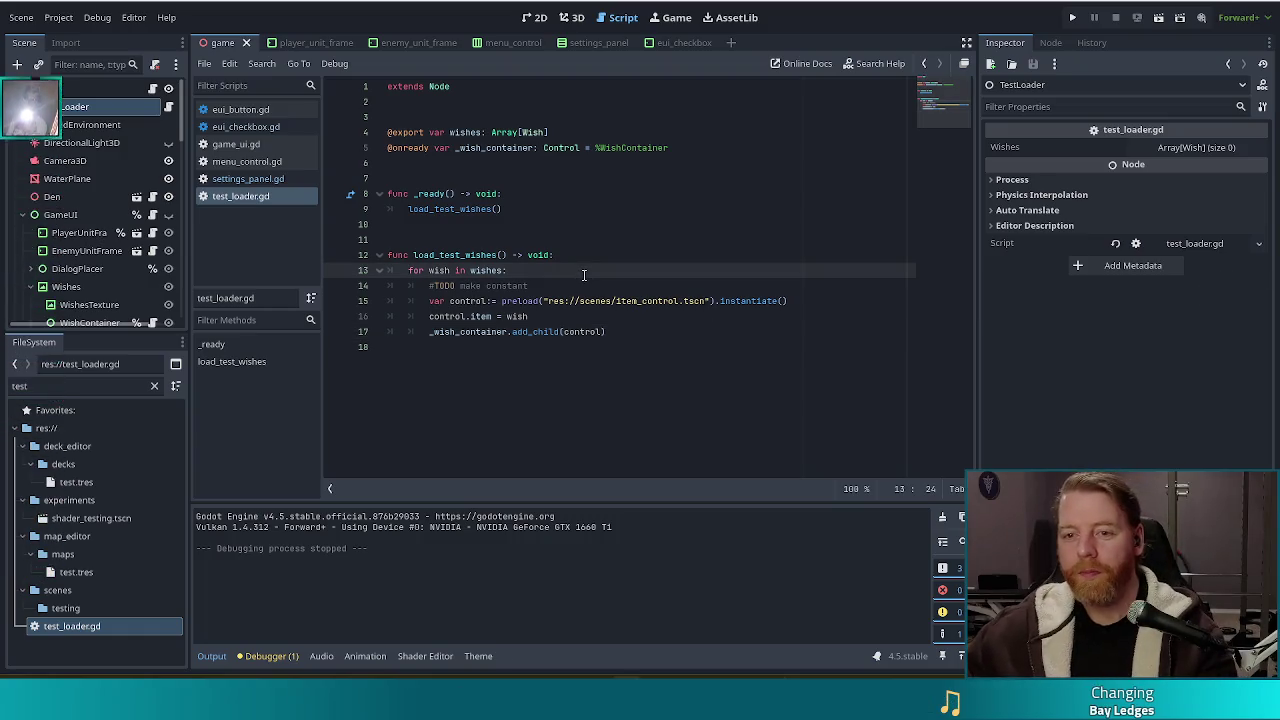
Step: Switch to the enemy_unit_frame scene, then bring the Twitch stream window into view
{"action": "left_click", "coordinate": [421, 43]}
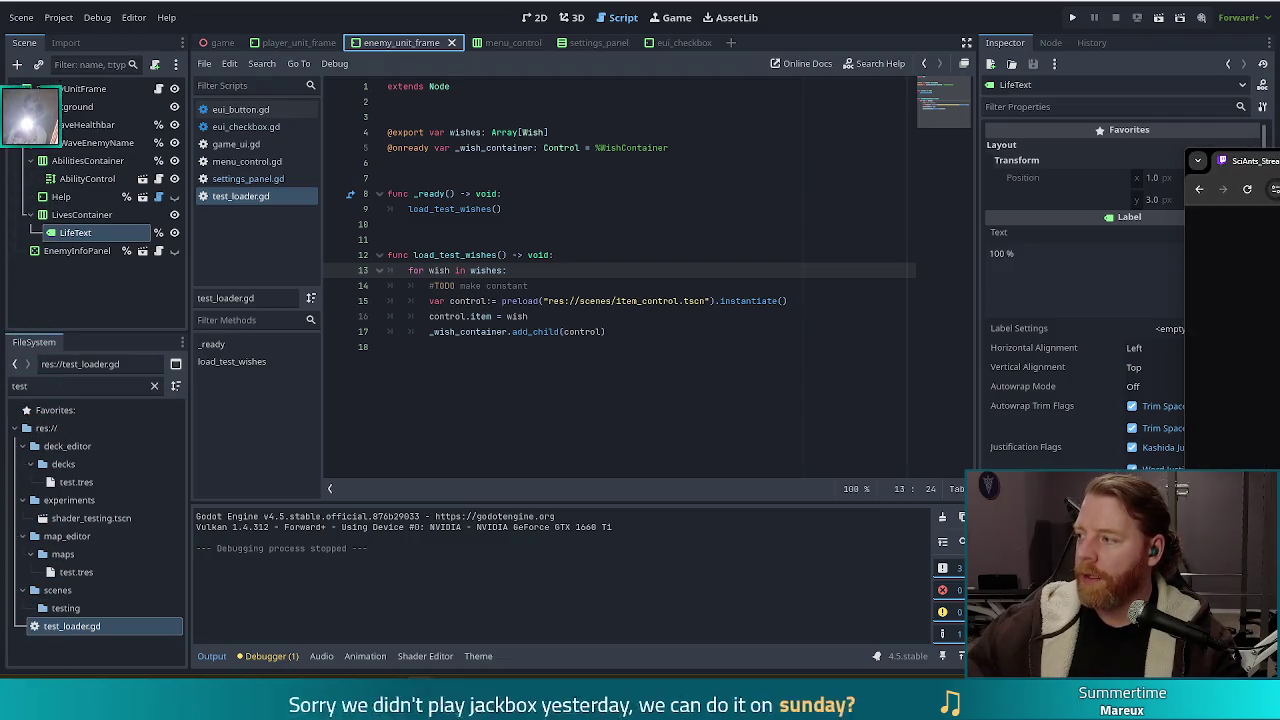
{"action": "mouse_move", "coordinate": [1279, 147]}
{"action": "left_mouse_down"}
{"action": "mouse_move", "coordinate": [1053, 214]}
{"action": "mouse_move", "coordinate": [1060, 2]}
{"action": "left_mouse_up"}
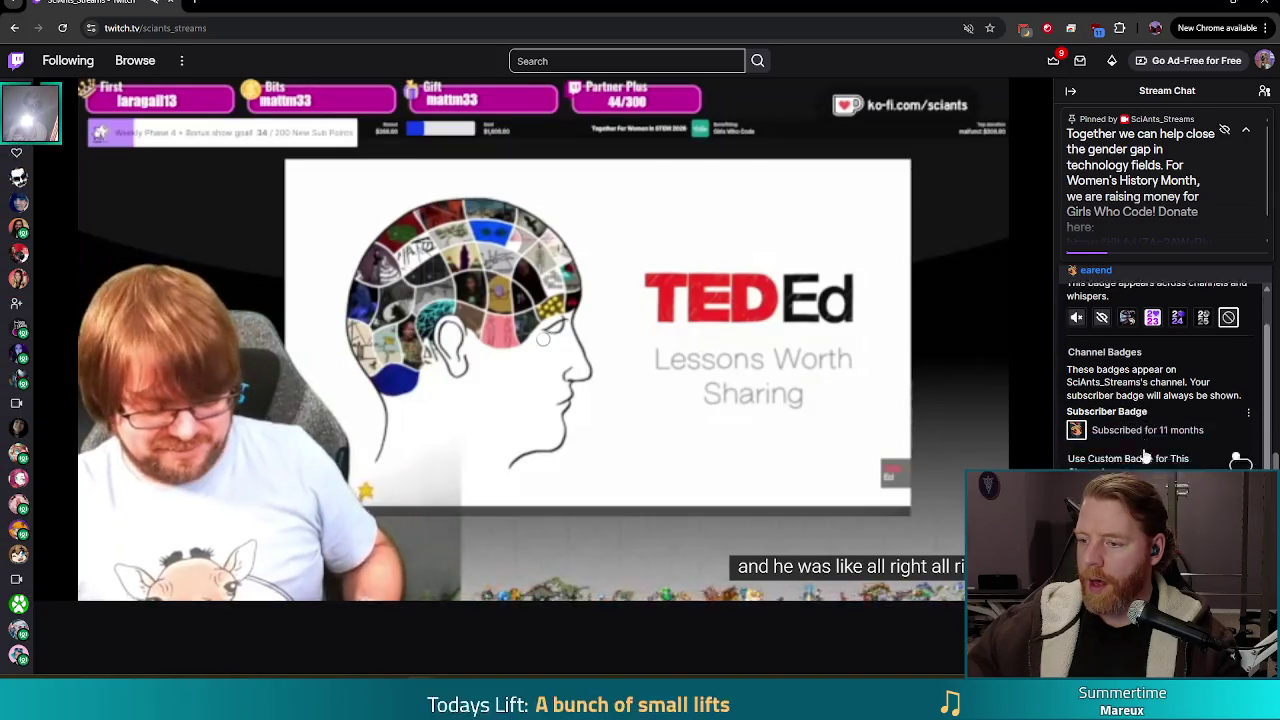
Step: Enable 'Use Custom Badge for This Channel' in Chat Identity and review the badge options
{"action": "scroll", "coordinate": [1143, 445], "scroll_direction": "down", "scroll_amount": 2}
{"action": "left_click", "coordinate": [1240, 376]}
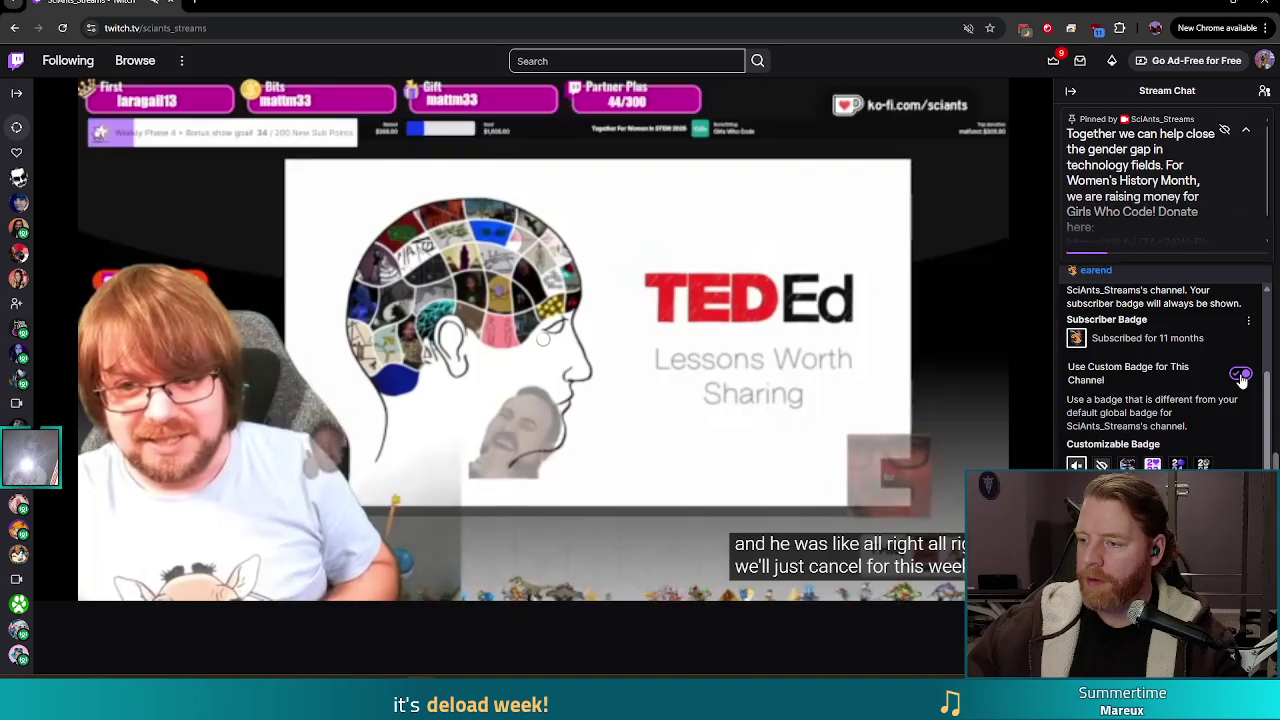
{"action": "scroll", "coordinate": [1160, 400], "scroll_direction": "up", "scroll_amount": 1}
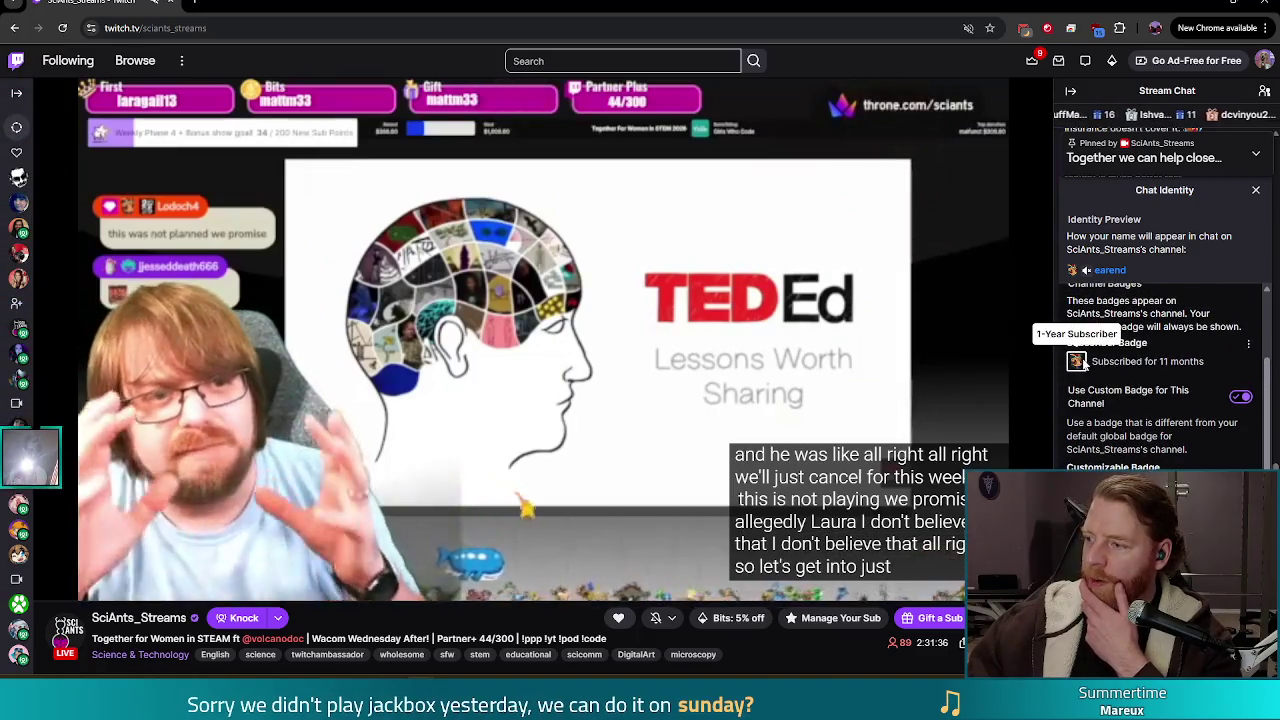
{"action": "scroll", "coordinate": [1085, 355], "scroll_direction": "down", "scroll_amount": 1}
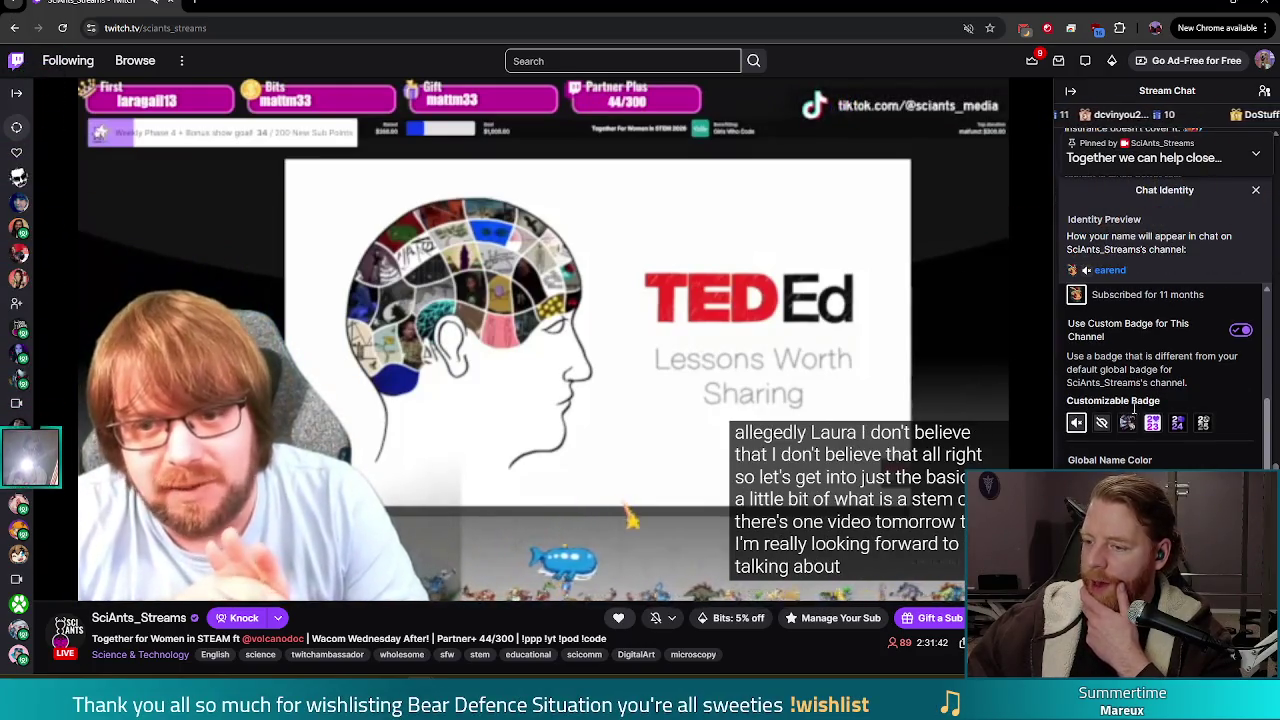
{"action": "left_click", "coordinate": [1130, 422]}
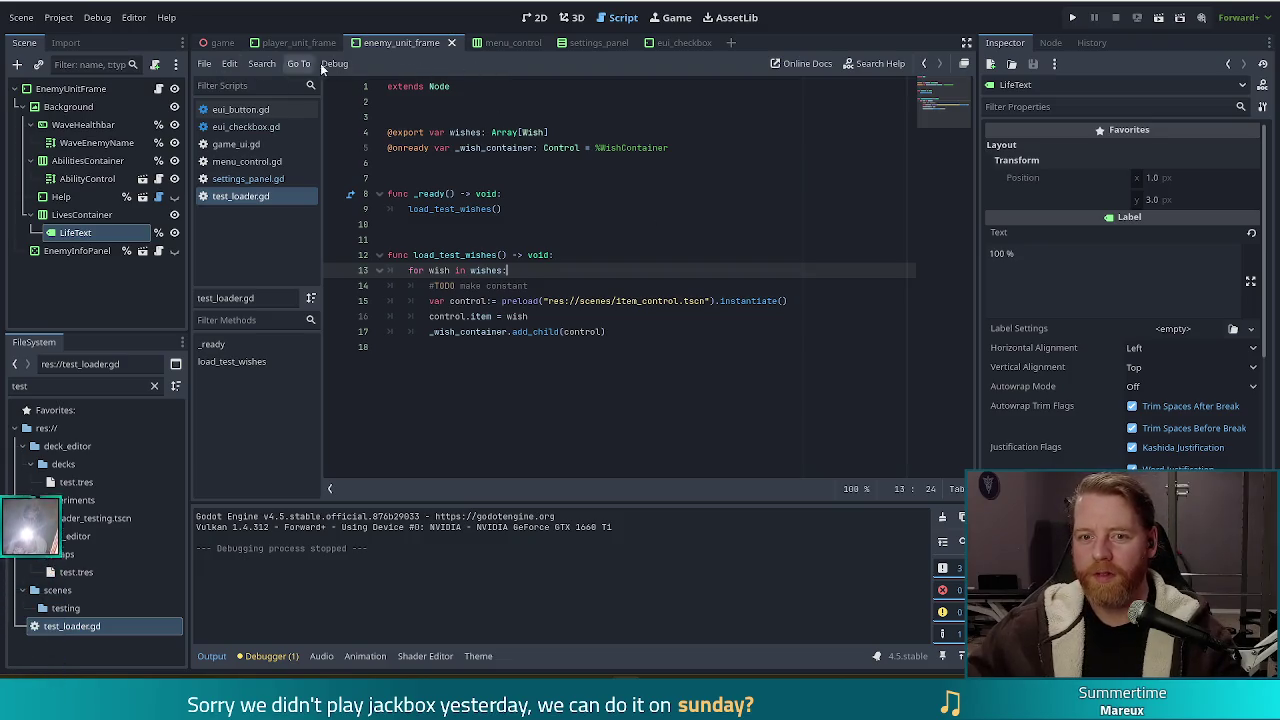
Step: Open enemy_unit_frame.gd and go to the t.kill() and t = null lines in _on_mouse_entered
{"action": "left_click", "coordinate": [158, 88]}
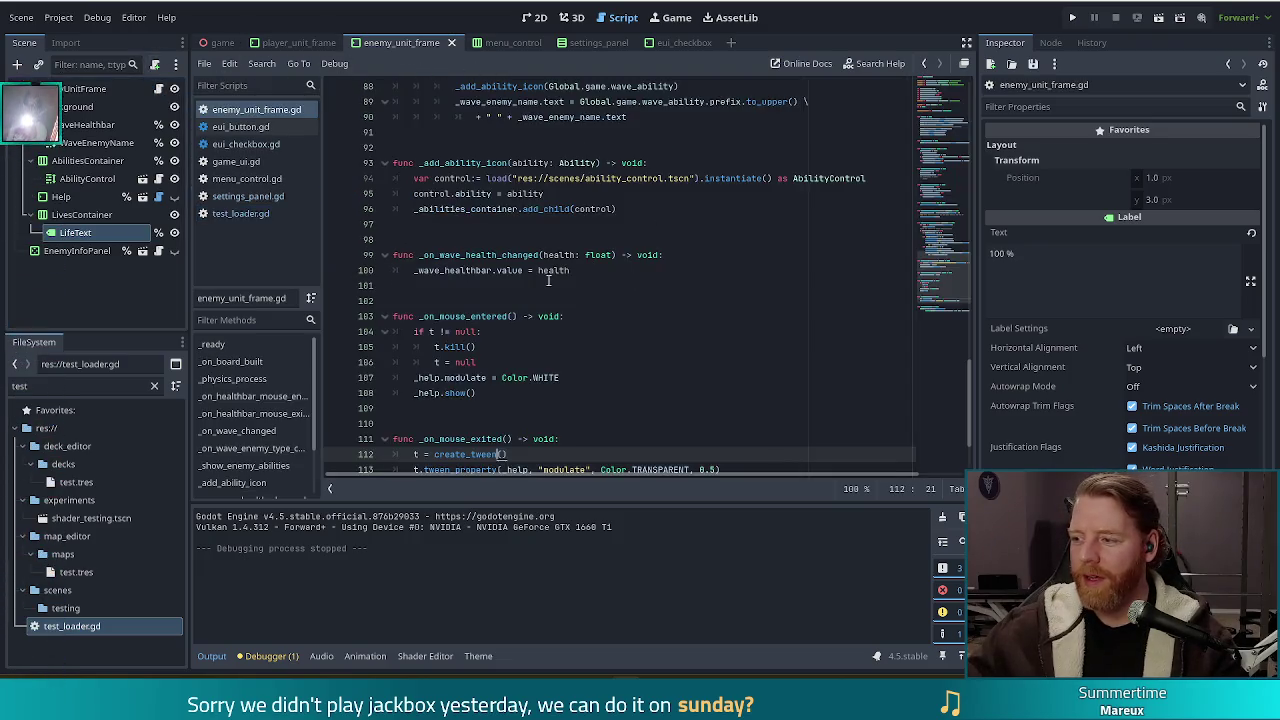
{"action": "left_click", "coordinate": [553, 316]}
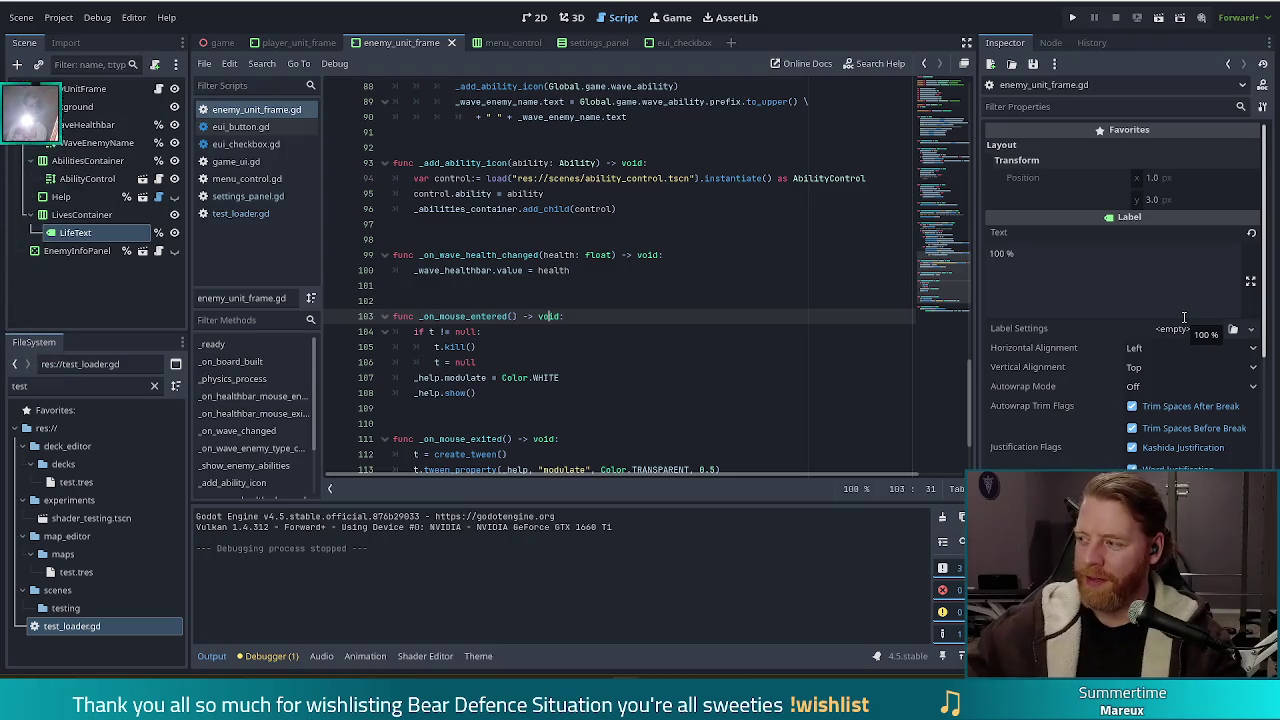
{"action": "left_click", "coordinate": [662, 347]}
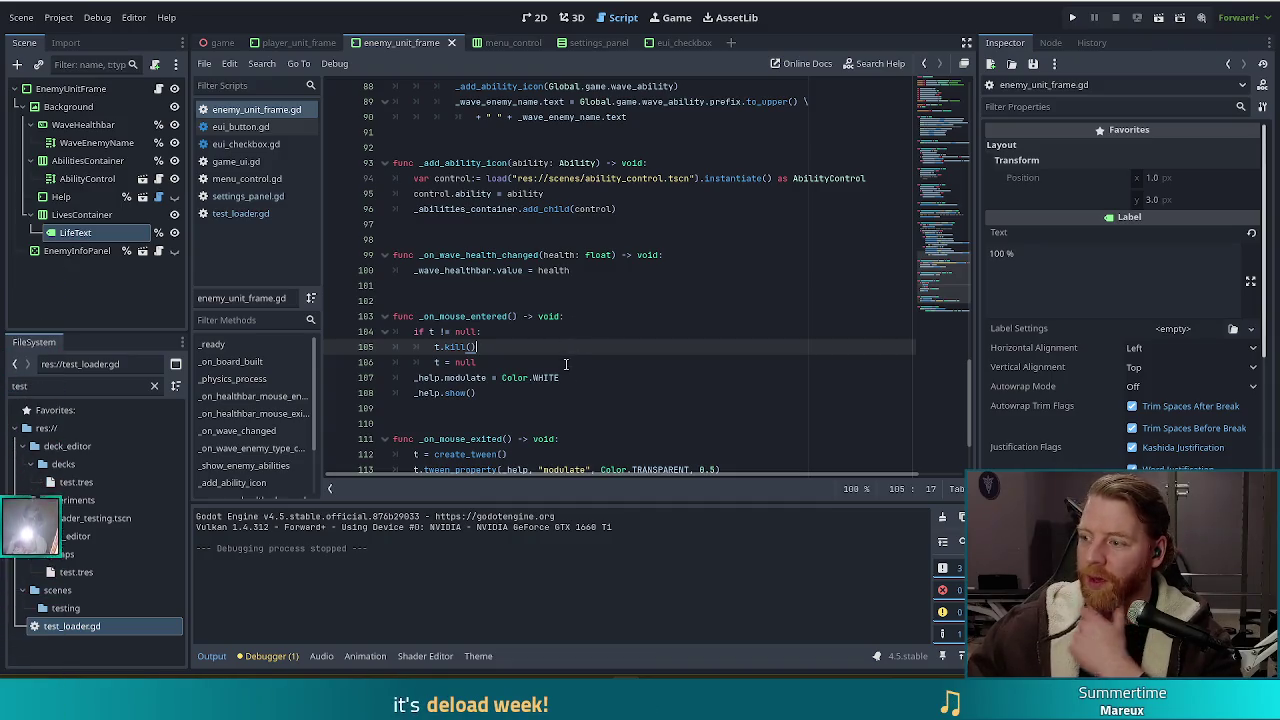
{"action": "scroll", "coordinate": [567, 365], "scroll_direction": "down", "scroll_amount": 2}
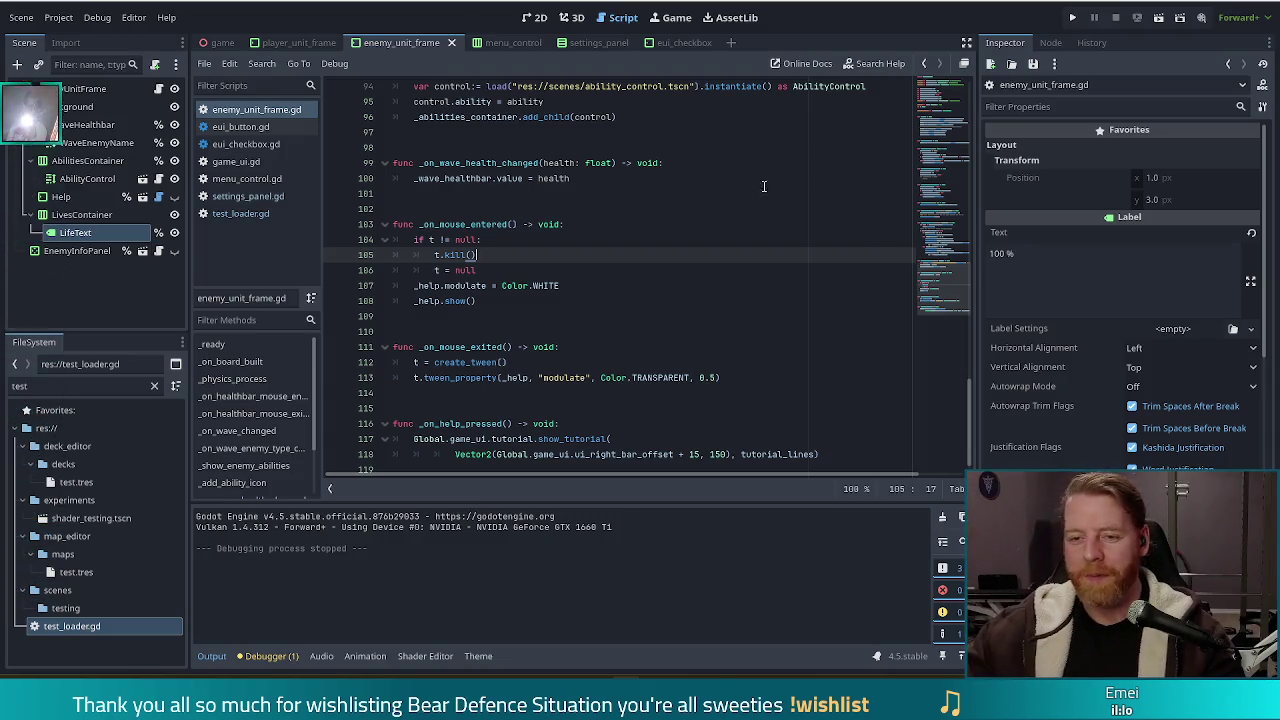
{"action": "key", "text": "Down"}
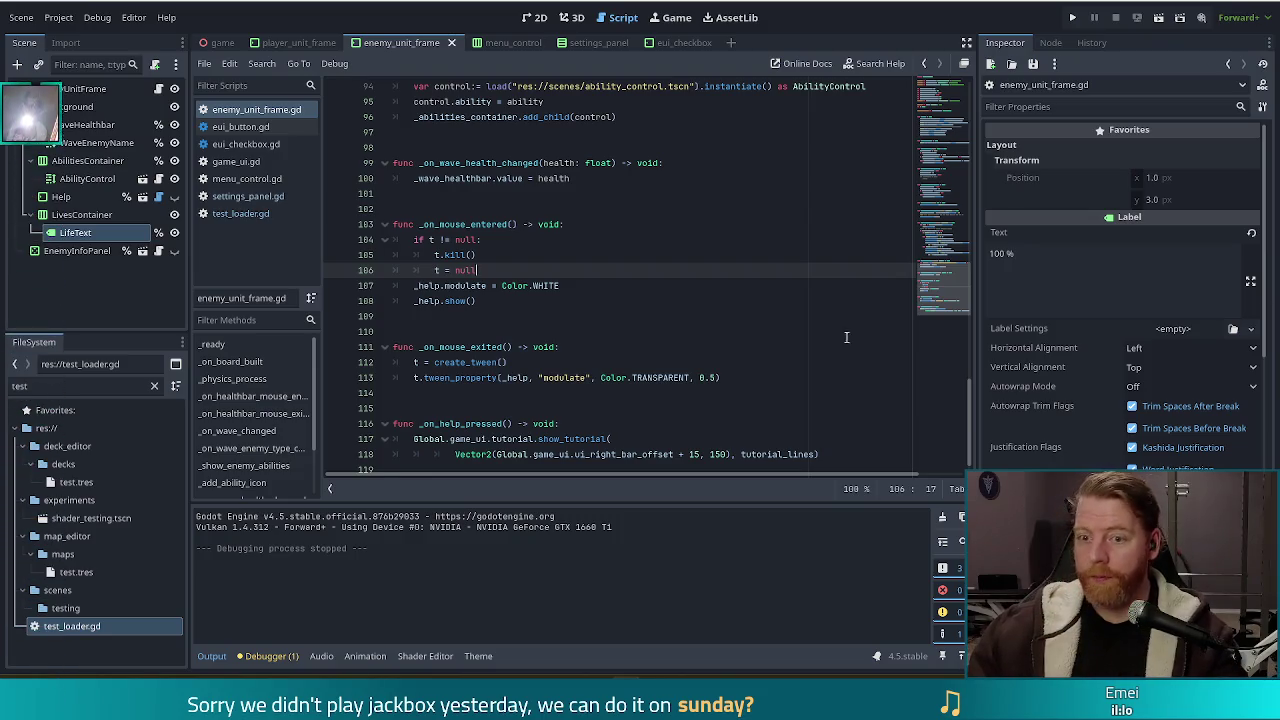
{"action": "left_click", "coordinate": [765, 240]}
{"action": "scroll", "coordinate": [740, 290], "scroll_direction": "up", "scroll_amount": 5}
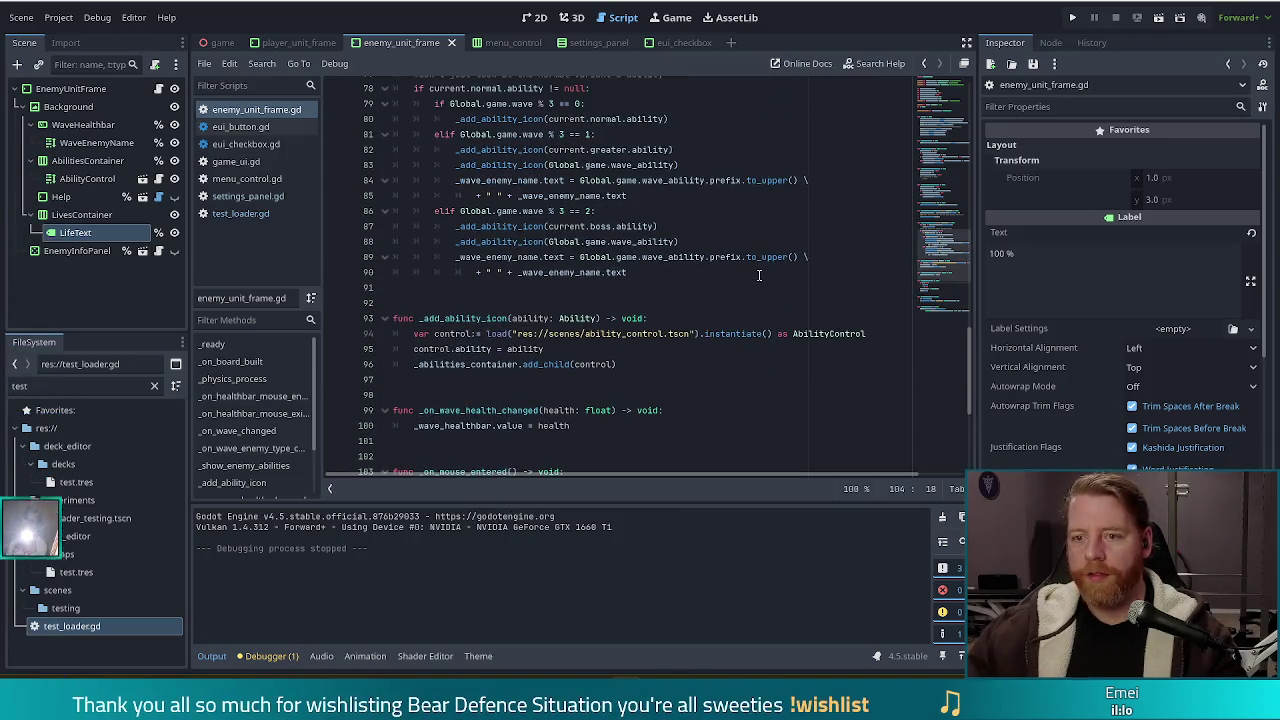
{"action": "scroll", "coordinate": [759, 275], "scroll_direction": "up", "scroll_amount": 3}
{"action": "scroll", "coordinate": [759, 275], "scroll_direction": "up", "scroll_amount": 6}
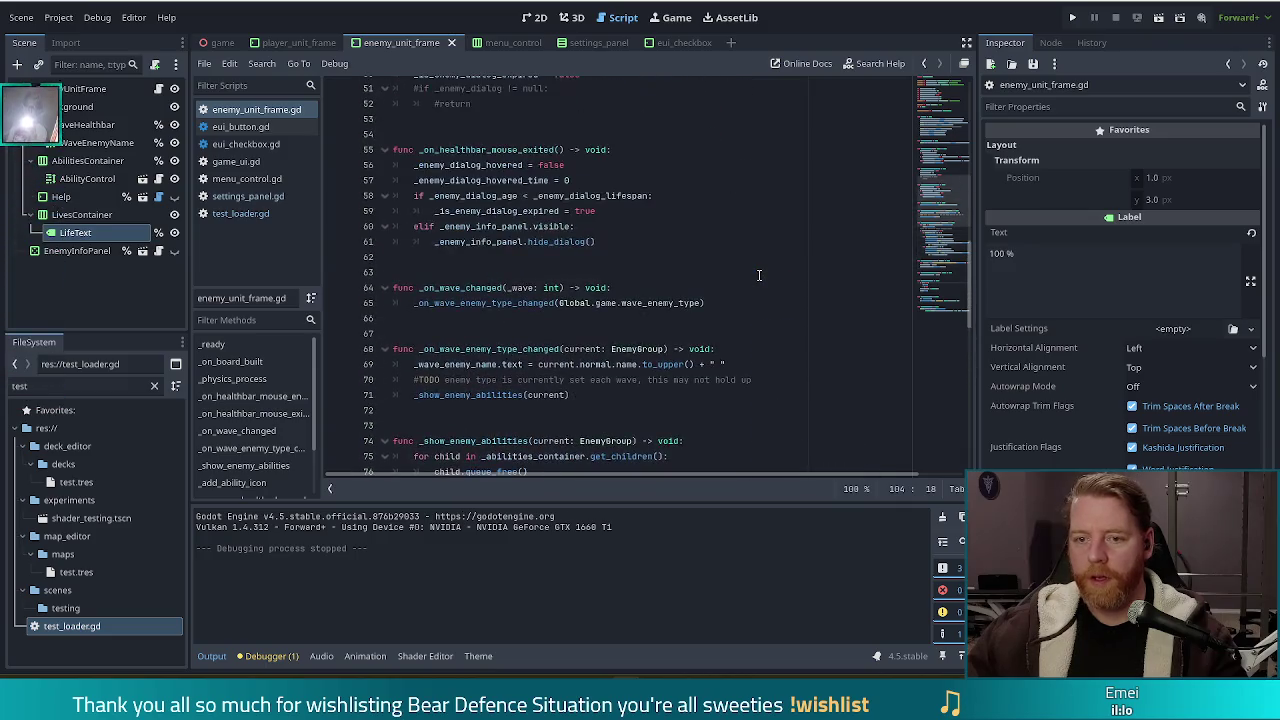
{"action": "left_click", "coordinate": [571, 290]}
{"action": "left_click", "coordinate": [550, 198]}
{"action": "scroll", "coordinate": [620, 210], "scroll_direction": "up", "scroll_amount": 1}
{"action": "scroll", "coordinate": [620, 216], "scroll_direction": "up", "scroll_amount": 3}
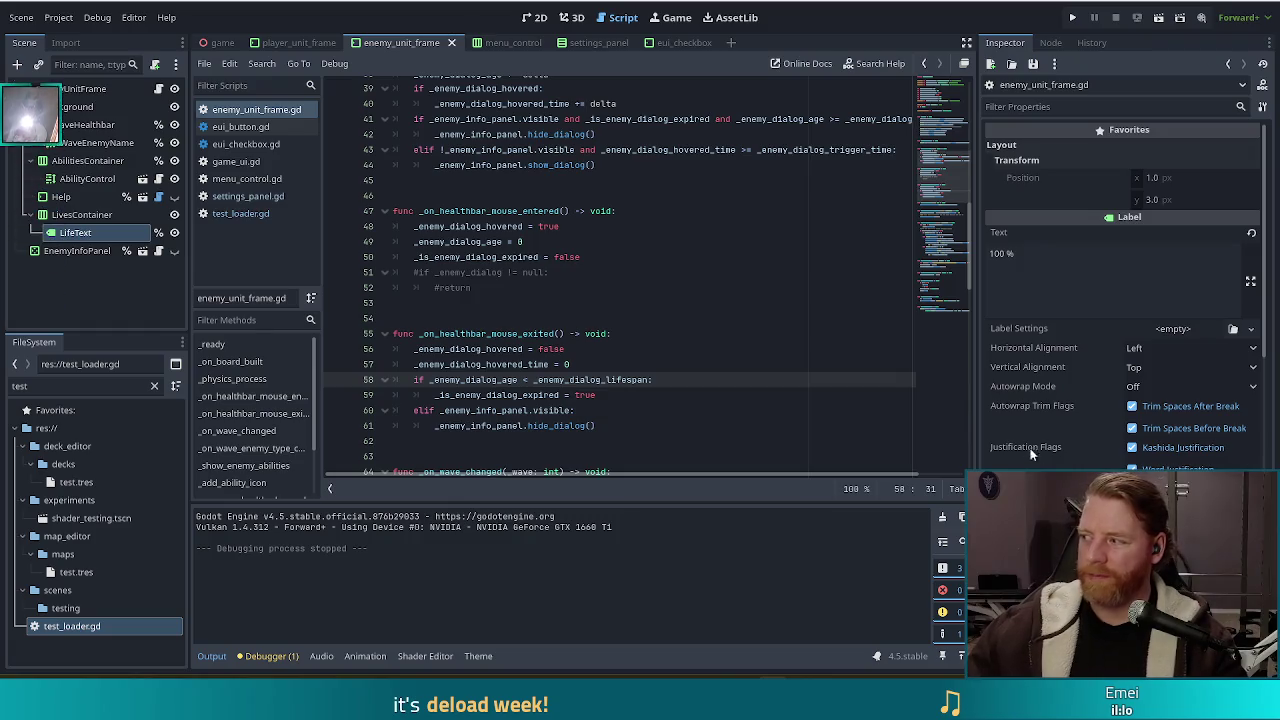
{"action": "left_click", "coordinate": [591, 318]}
{"action": "scroll", "coordinate": [667, 356], "scroll_direction": "up", "scroll_amount": 1}
{"action": "scroll", "coordinate": [667, 356], "scroll_direction": "up", "scroll_amount": 4}
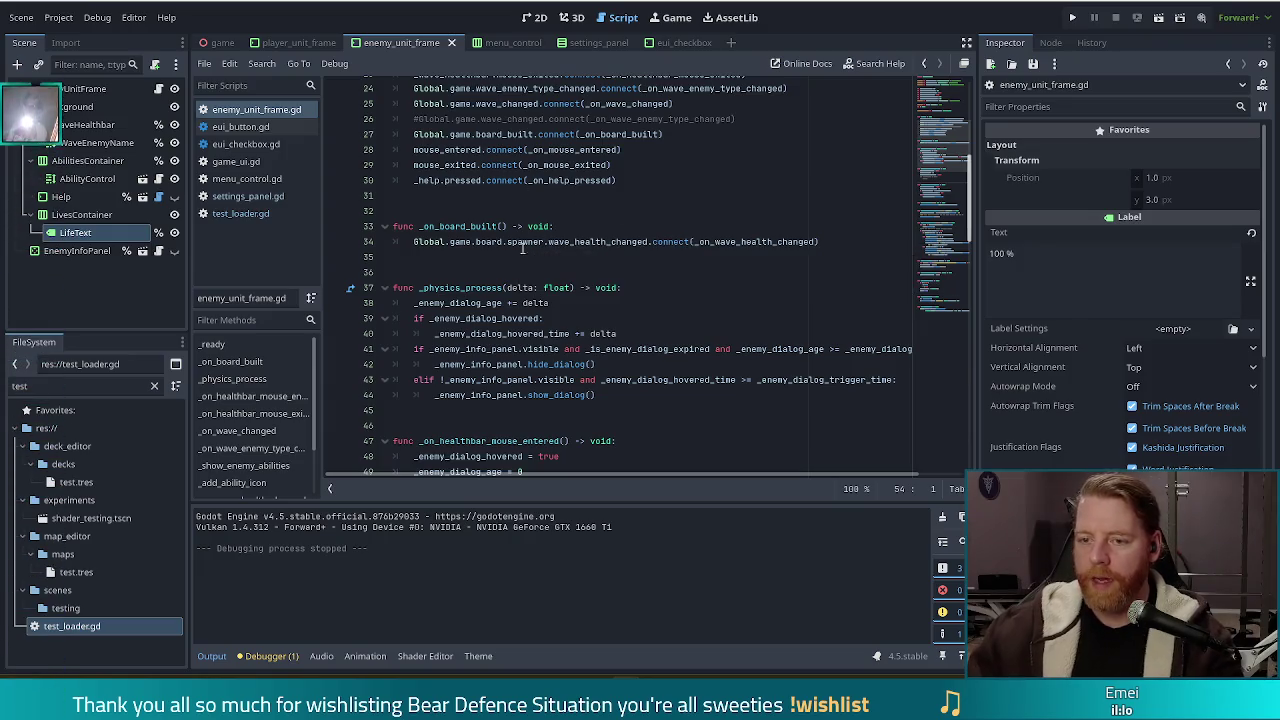
Step: Review the wave_changed, wave_enemy_type_changed, board_built and mouse_entered connections in _ready, then run the project
{"action": "left_click", "coordinate": [566, 241]}
{"action": "scroll", "coordinate": [638, 237], "scroll_direction": "up", "scroll_amount": 2}
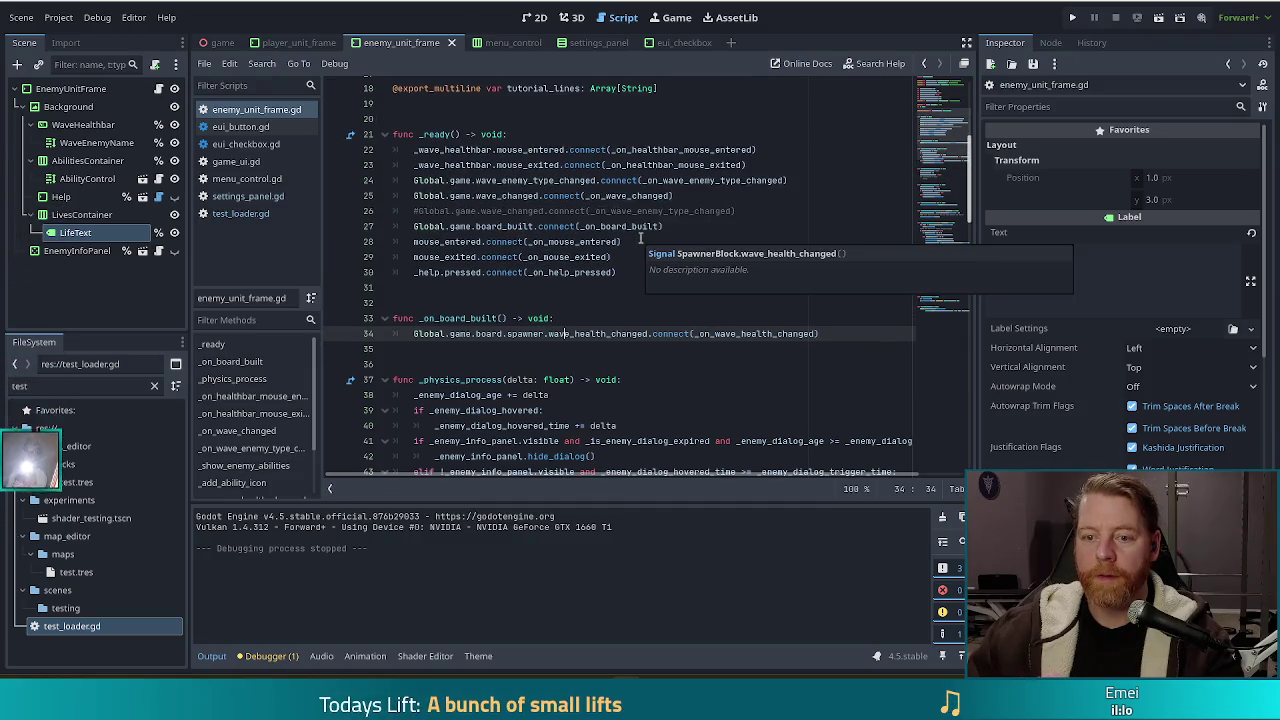
{"action": "left_click", "coordinate": [571, 211]}
{"action": "left_click", "coordinate": [720, 180]}
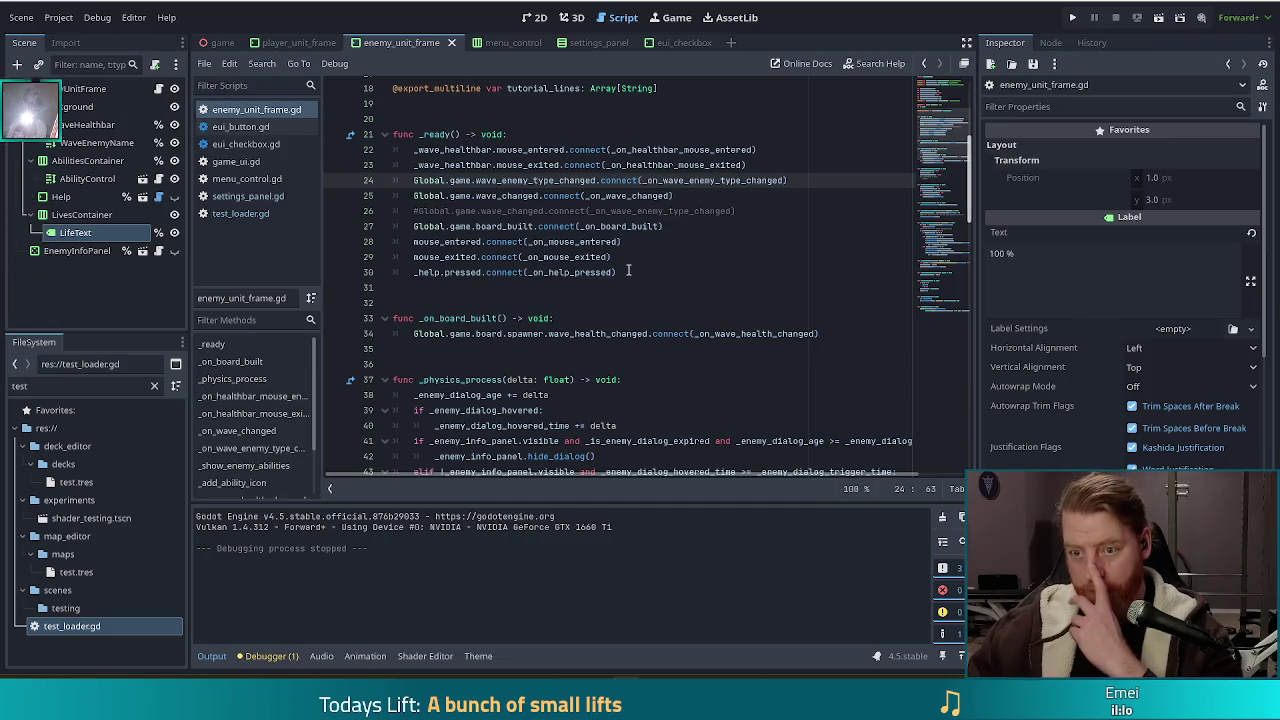
{"action": "left_click", "coordinate": [573, 226]}
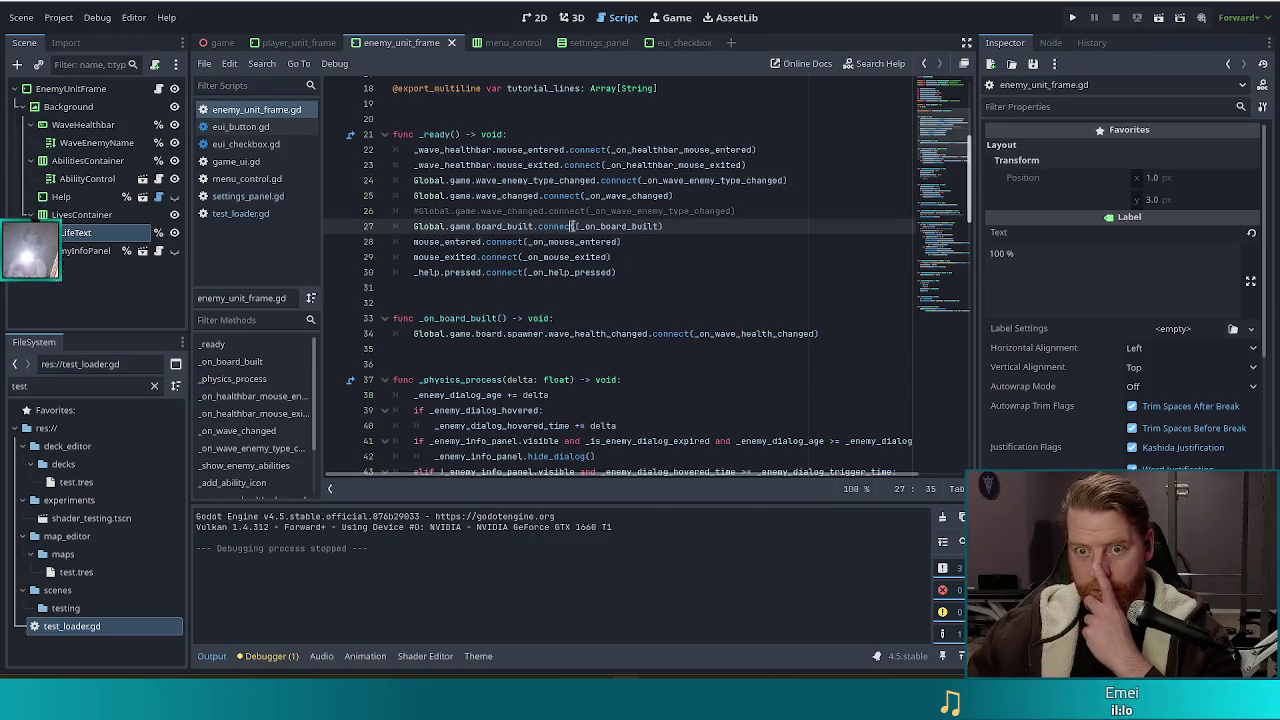
{"action": "left_click", "coordinate": [710, 247]}
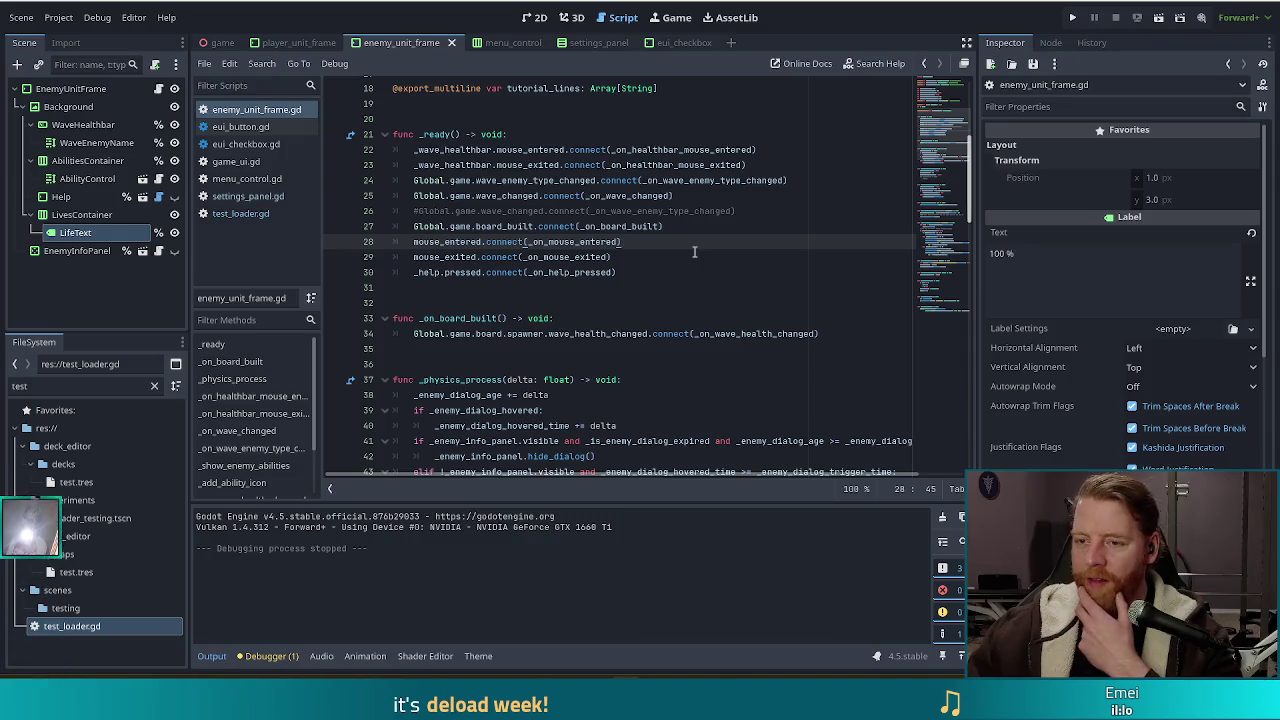
{"action": "left_click", "coordinate": [1073, 15]}
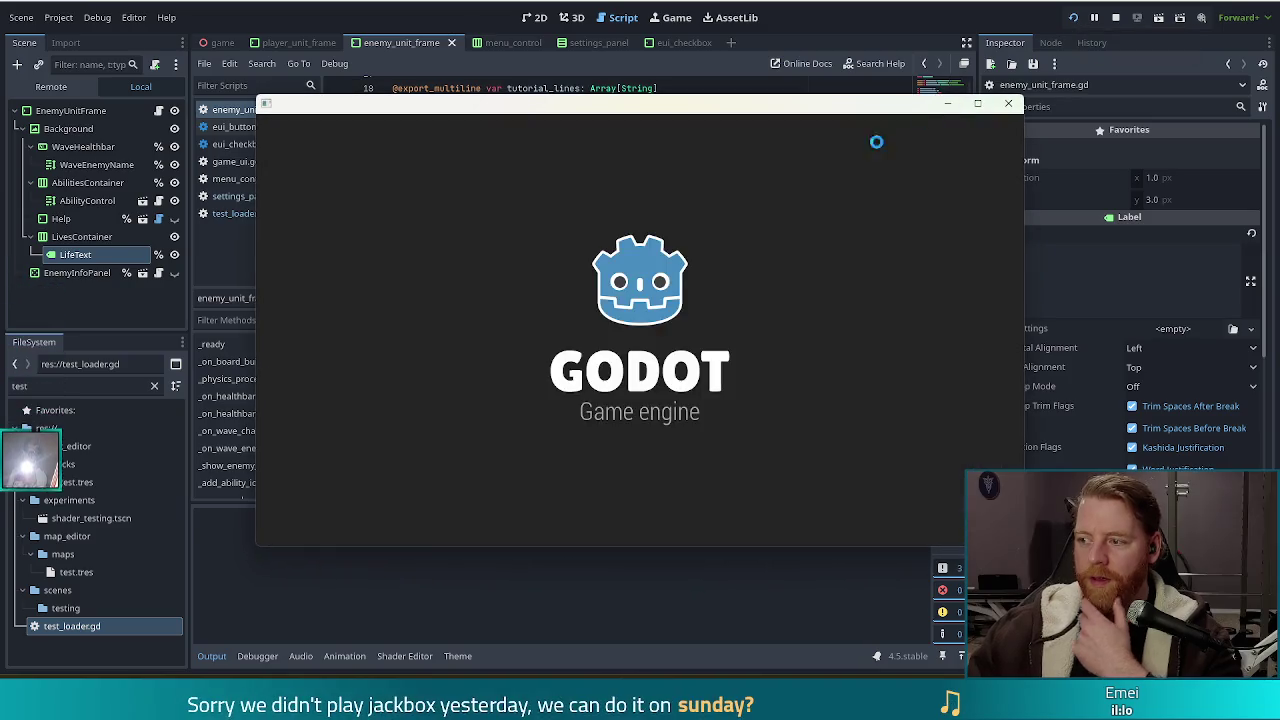
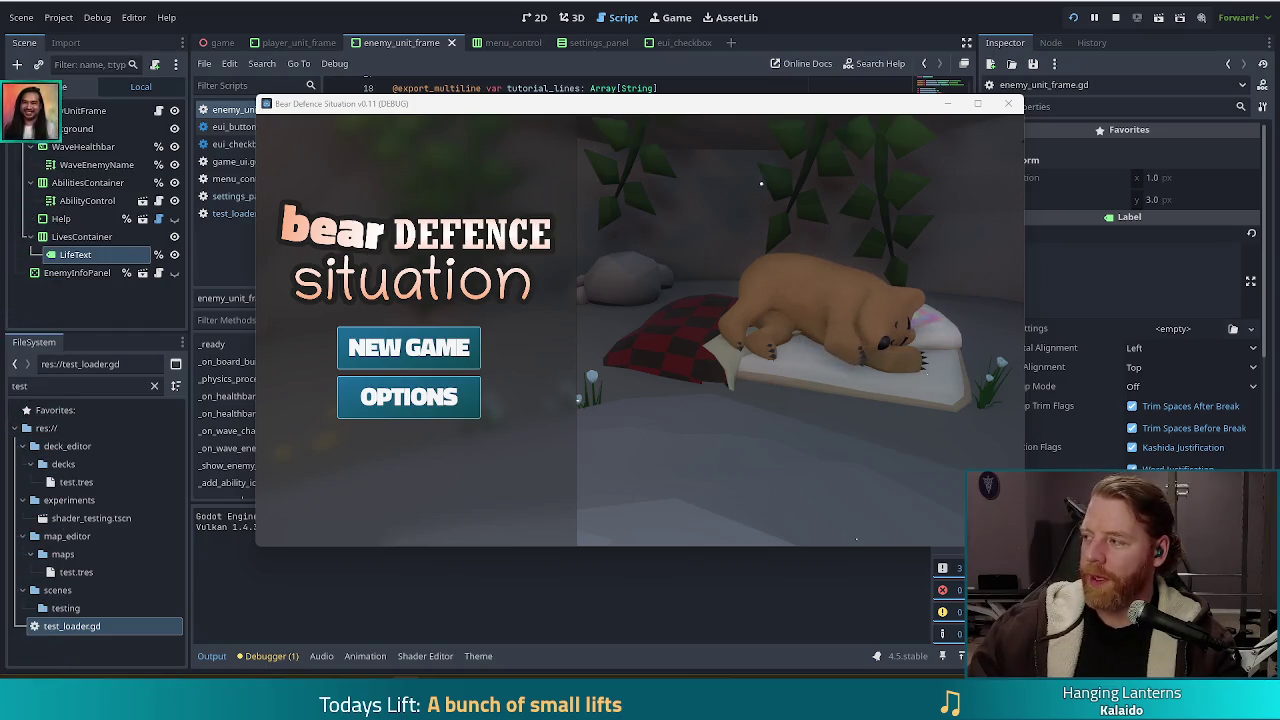
Step: Drag the Chrome window with the Bear Defence Situation Steam page over Godot
{"action": "mouse_move", "coordinate": [1279, 250]}
{"action": "left_mouse_down"}
{"action": "mouse_move", "coordinate": [1100, 250]}
{"action": "mouse_move", "coordinate": [933, 8]}
{"action": "left_mouse_up"}
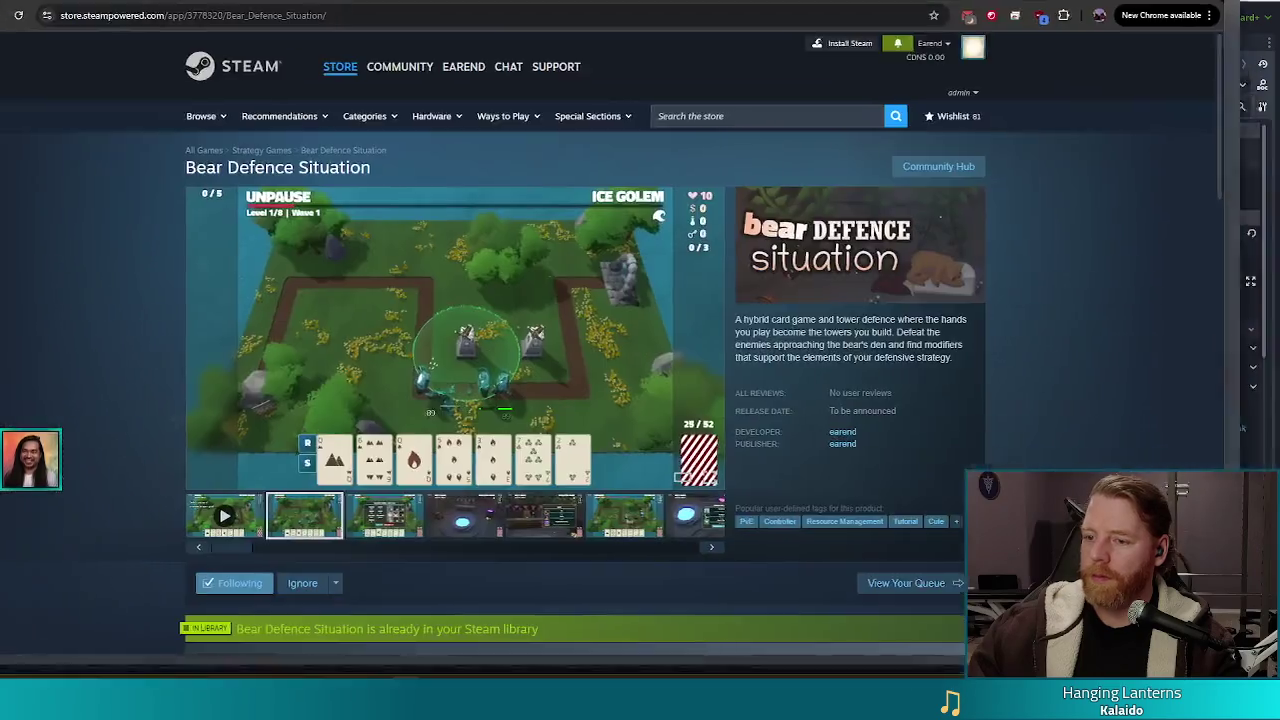
Step: Play the Bear Defence Situation trailer from the first video thumbnail in fullscreen
{"action": "left_click", "coordinate": [273, 537]}
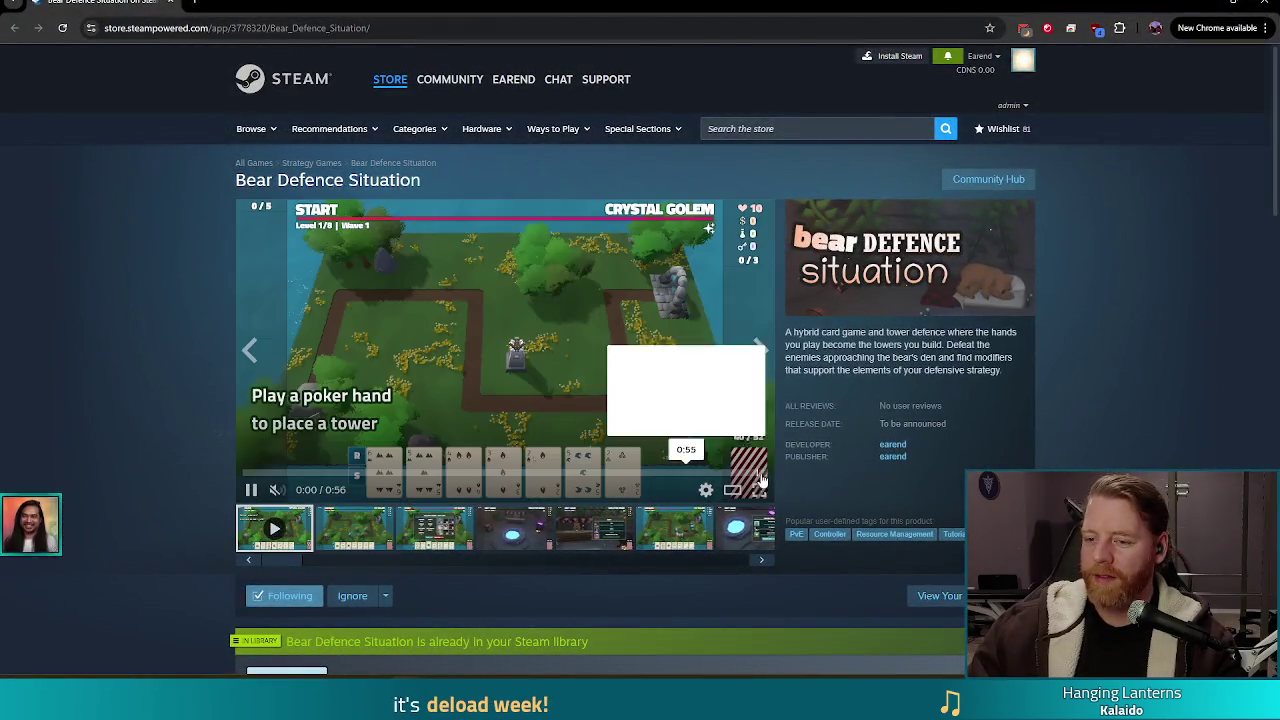
{"action": "scroll", "coordinate": [700, 460], "scroll_direction": "down", "scroll_amount": 1}
{"action": "left_click", "coordinate": [737, 466]}
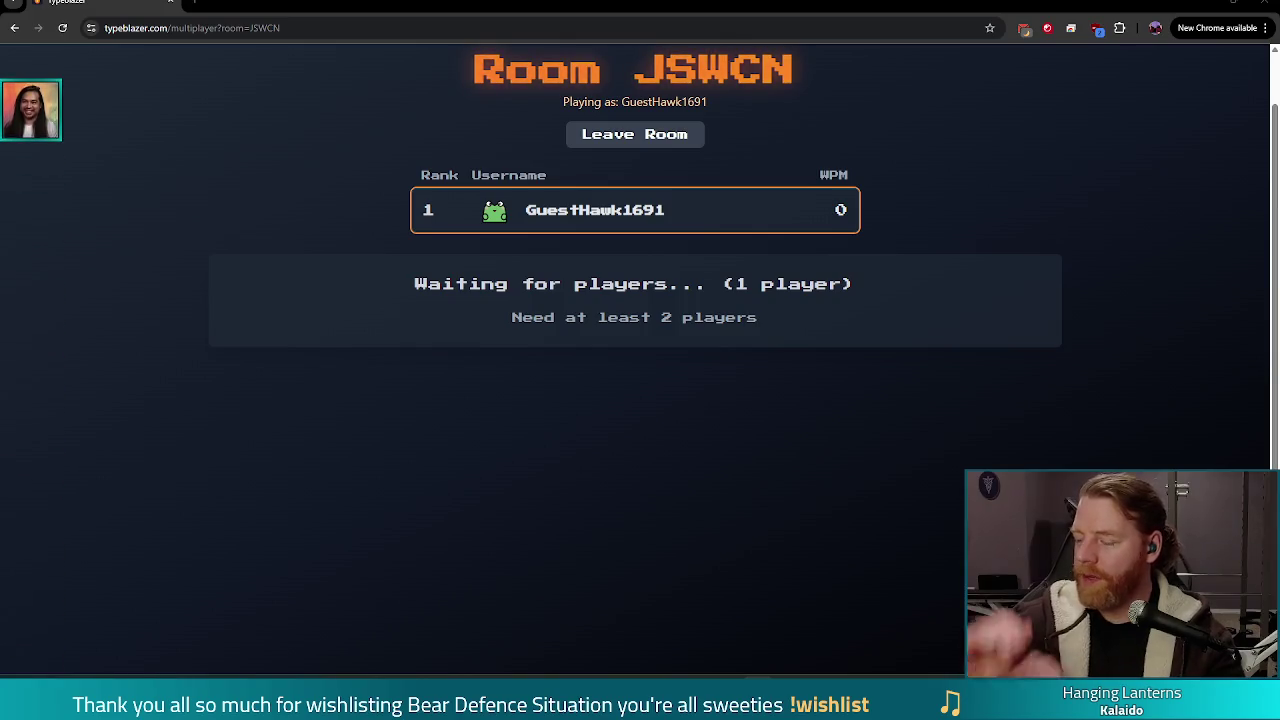
Step: Select the room URL to share, wait for ten players, then start the race
{"action": "left_click", "coordinate": [373, 28]}
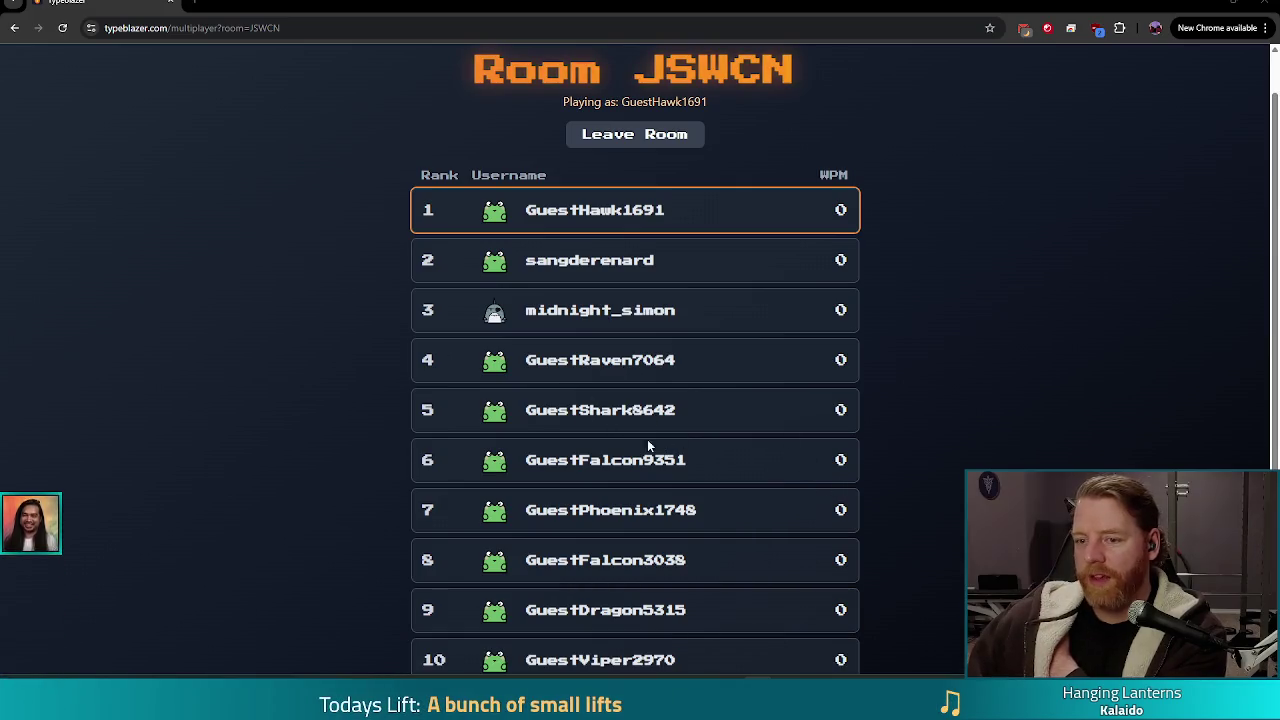
{"action": "scroll", "coordinate": [660, 440], "scroll_direction": "down", "scroll_amount": 1}
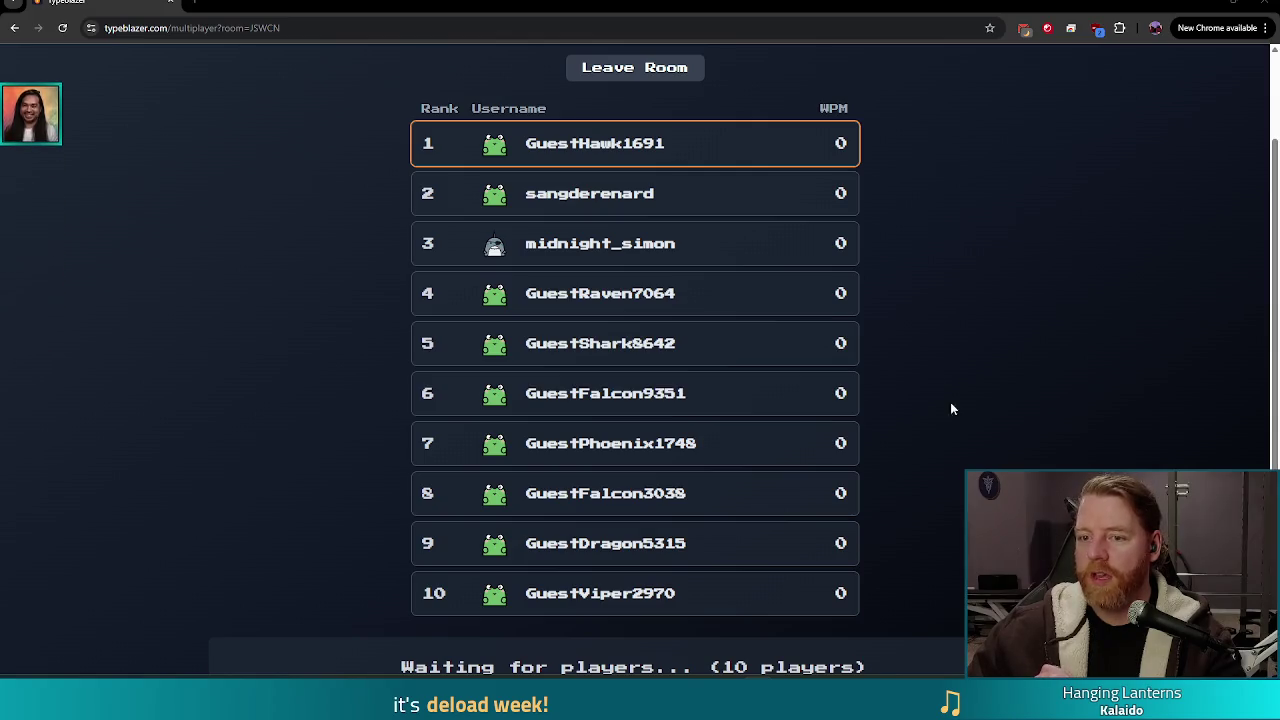
{"action": "scroll", "coordinate": [975, 425], "scroll_direction": "down", "scroll_amount": 2}
{"action": "scroll", "coordinate": [982, 431], "scroll_direction": "up", "scroll_amount": 3}
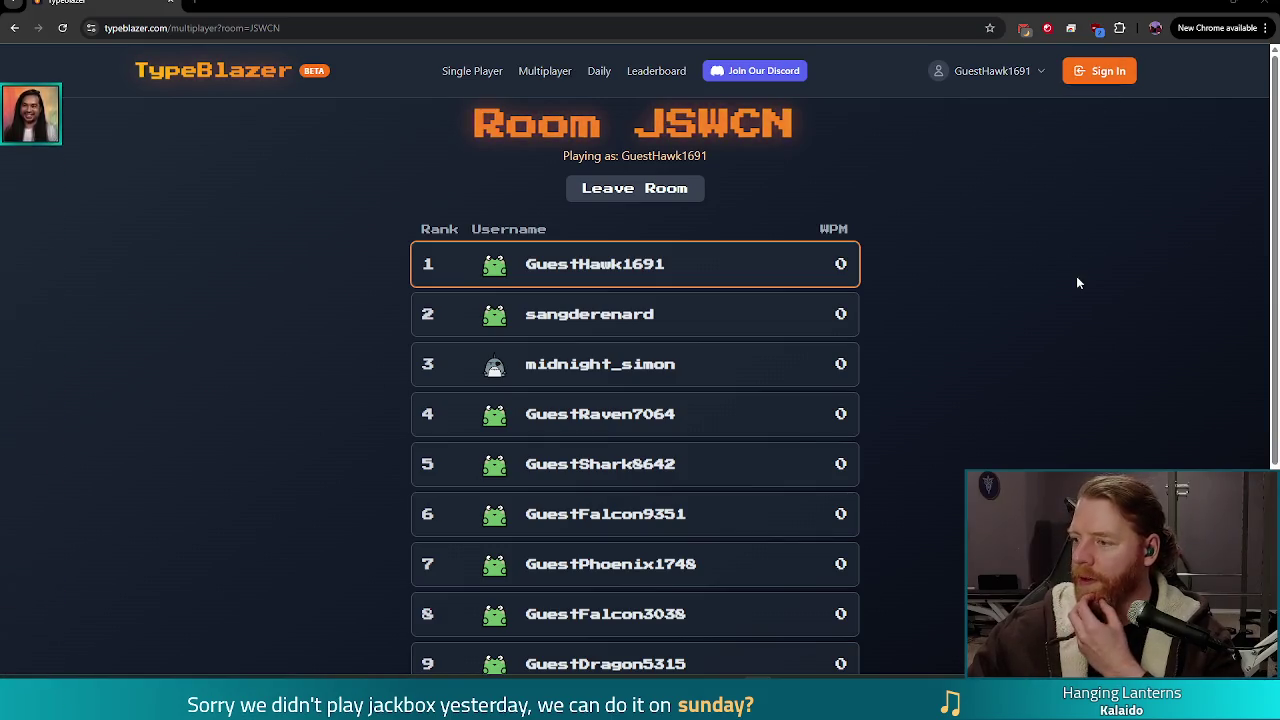
{"action": "scroll", "coordinate": [1035, 312], "scroll_direction": "down", "scroll_amount": 3}
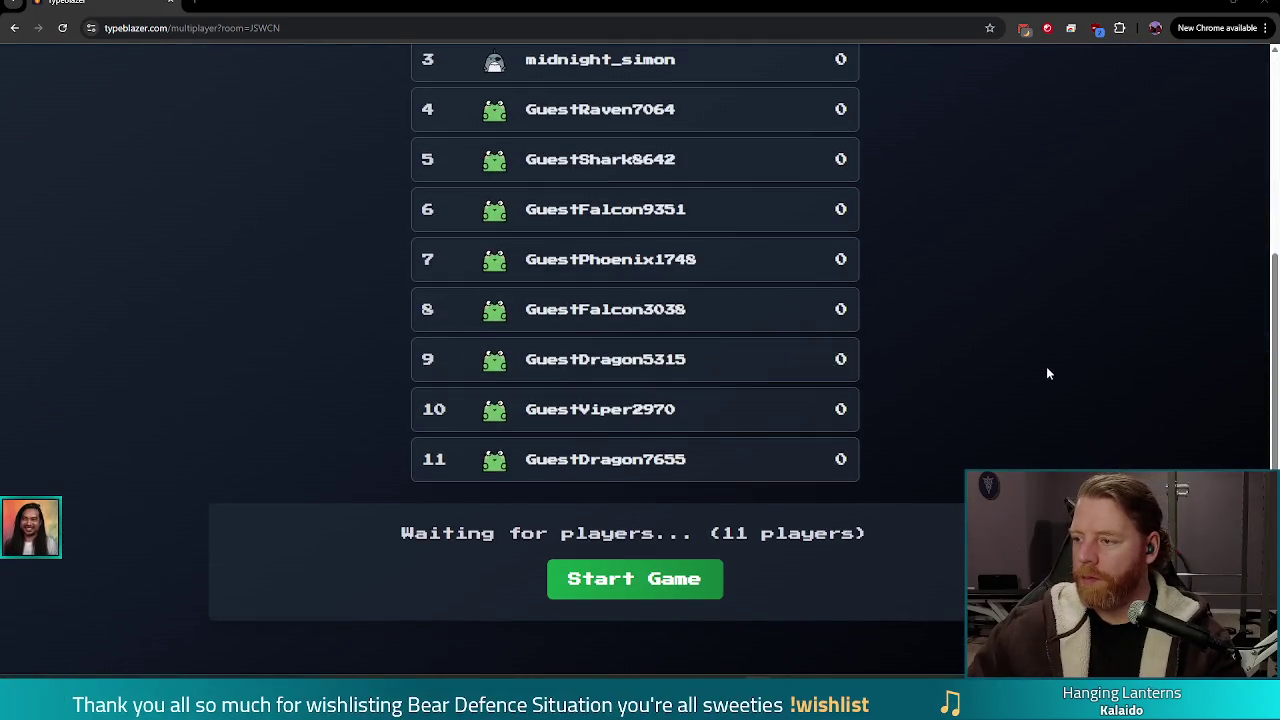
{"action": "scroll", "coordinate": [1046, 361], "scroll_direction": "up", "scroll_amount": 1}
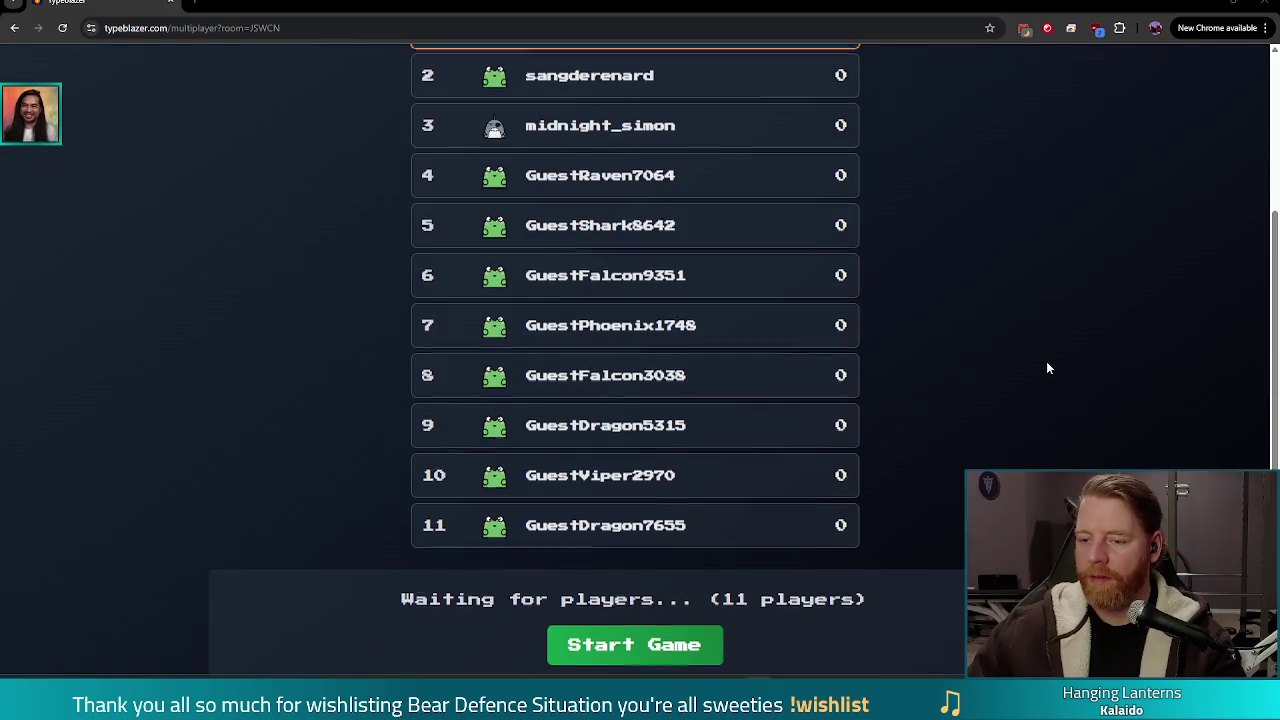
{"action": "scroll", "coordinate": [1046, 361], "scroll_direction": "down", "scroll_amount": 1}
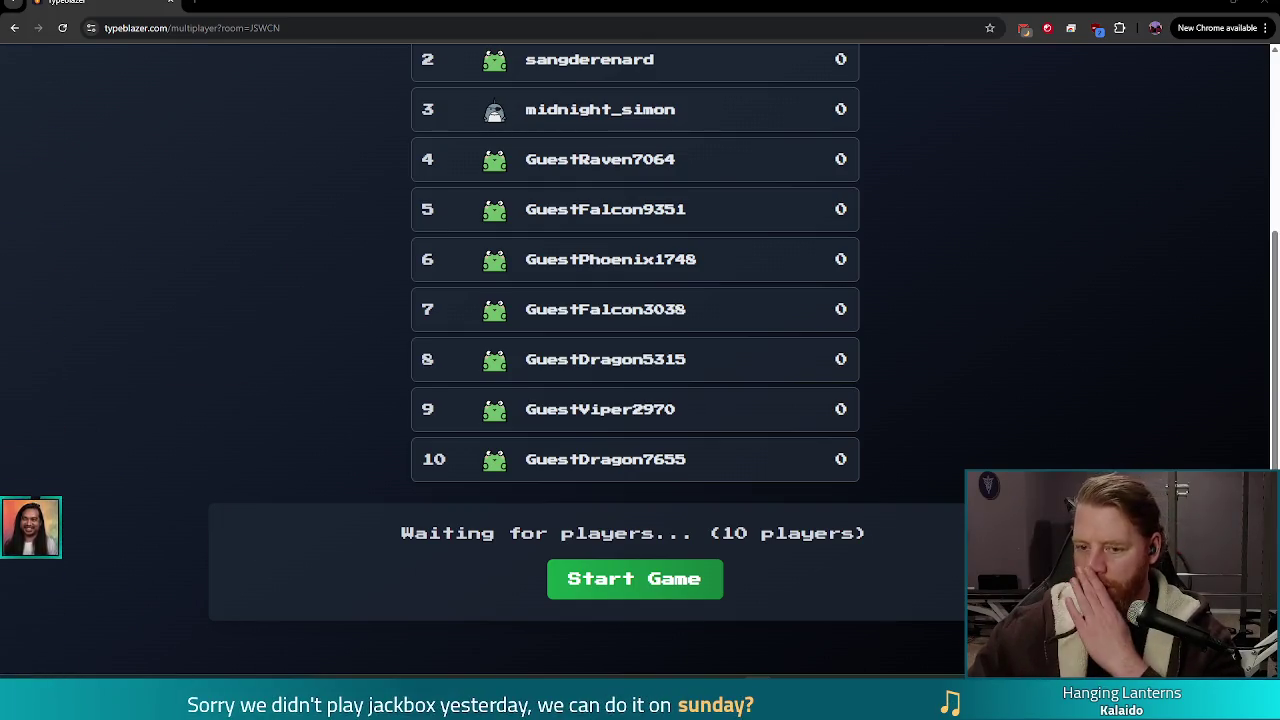
{"action": "scroll", "coordinate": [1022, 378], "scroll_direction": "up", "scroll_amount": 3}
{"action": "scroll", "coordinate": [1020, 380], "scroll_direction": "down", "scroll_amount": 3}
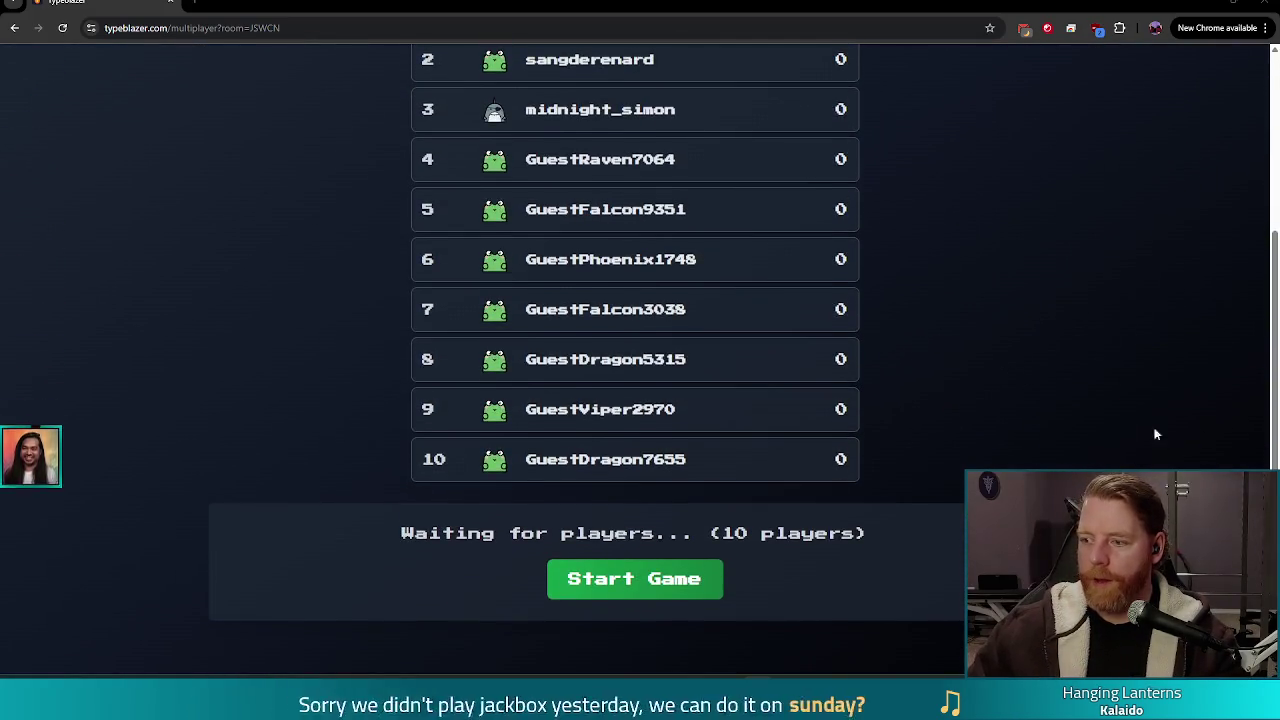
{"action": "left_click", "coordinate": [648, 592]}
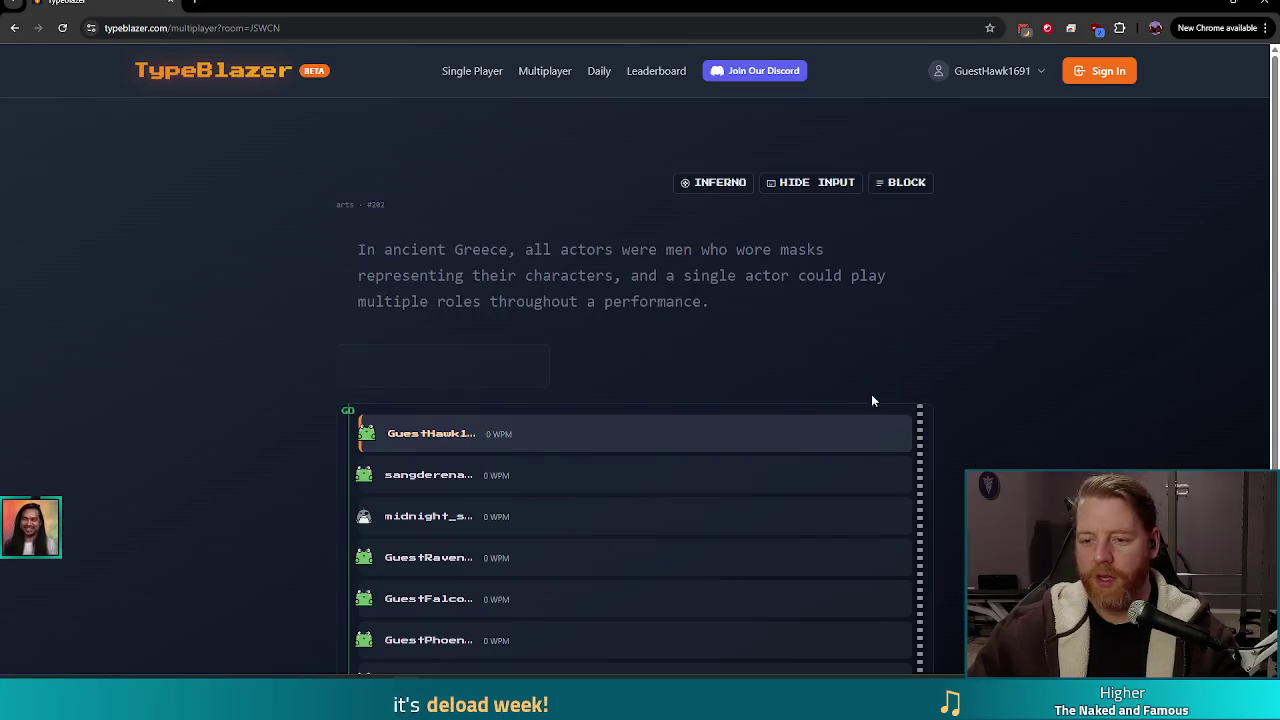
Step: Type the passage about ancient Greek actors, correcting the typo 'ther' to 'their'
{"action": "type", "text": "In"}
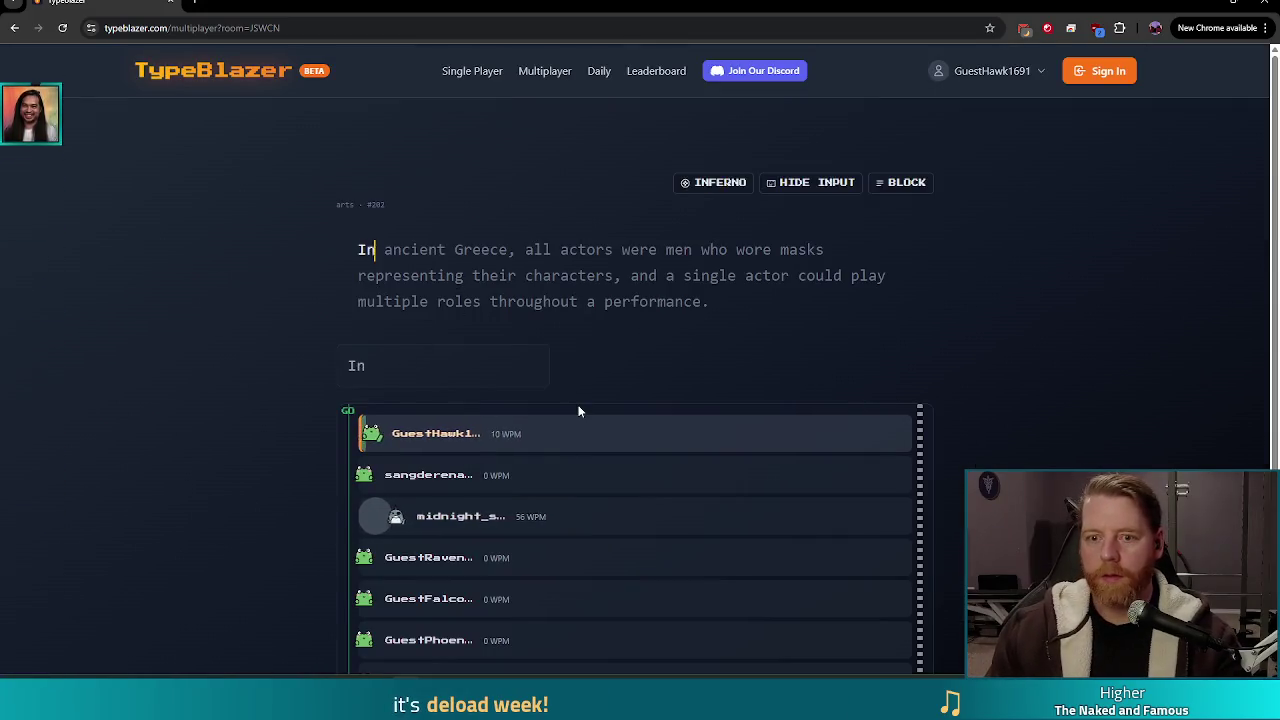
{"action": "type", "text": " ancie"}
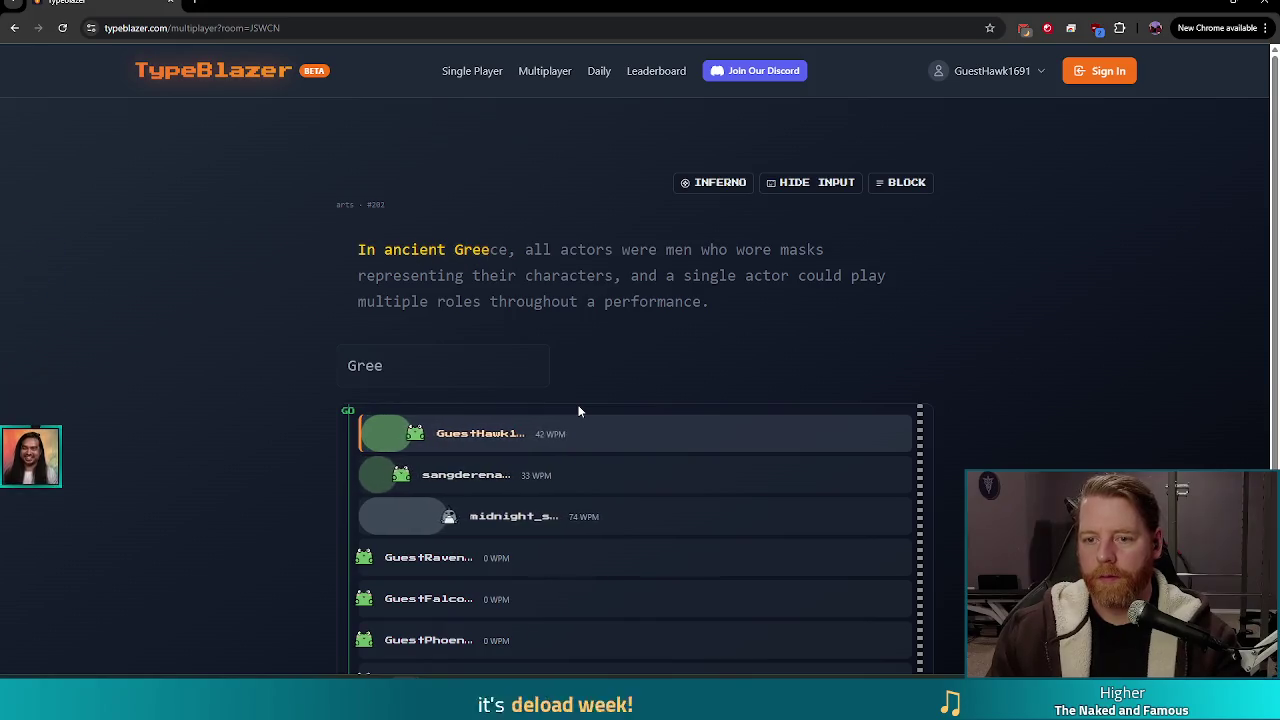
{"action": "type", "text": "nt Greece, all actors were"}
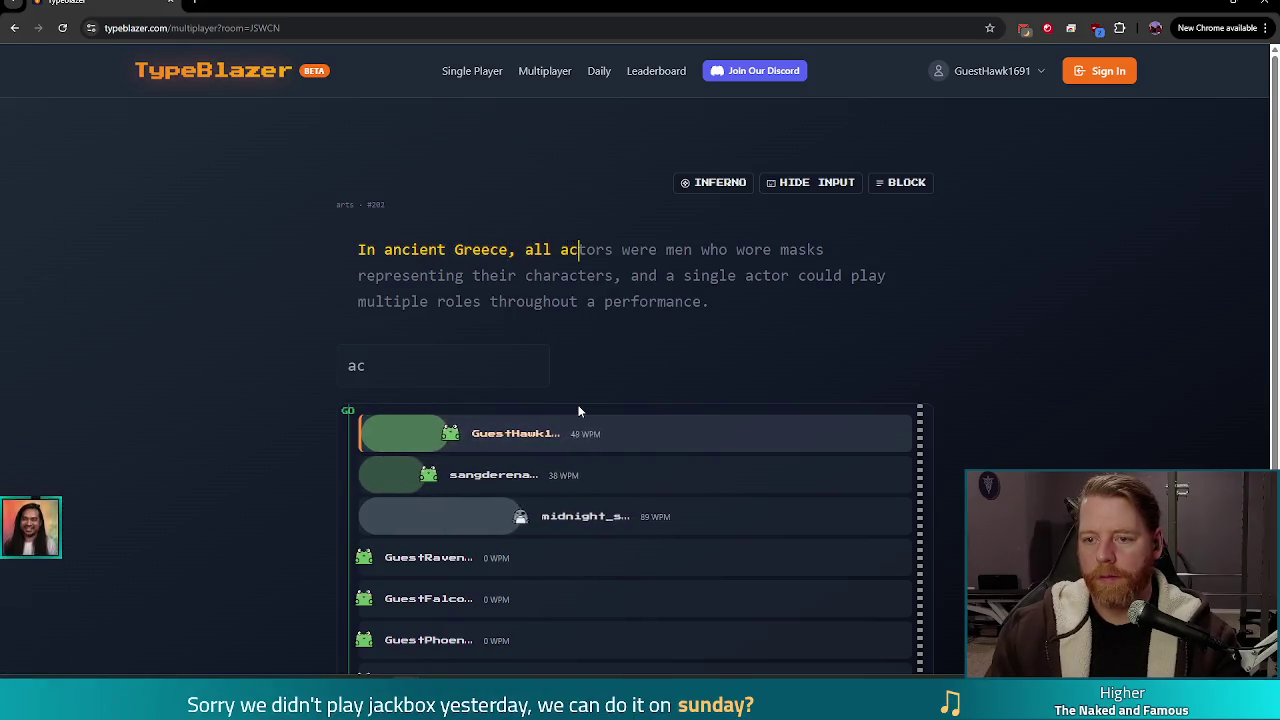
{"action": "type", "text": " men who wore mas"}
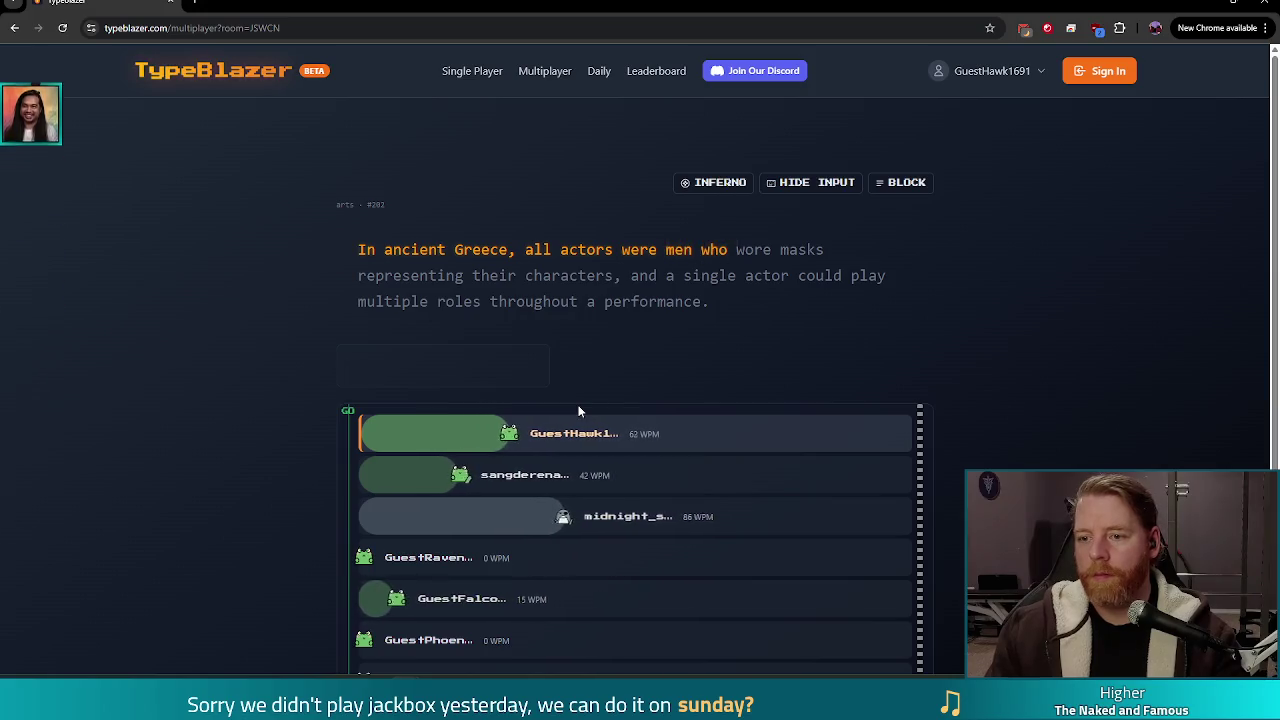
{"action": "type", "text": "ks represe"}
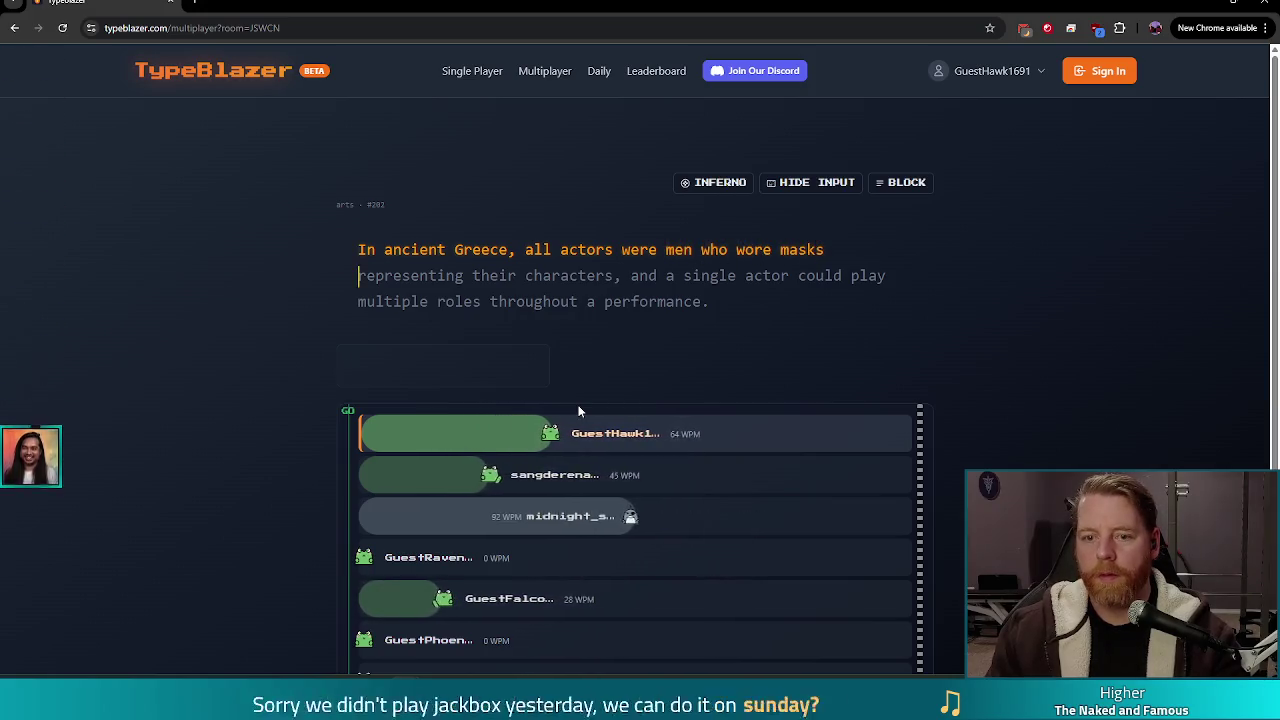
{"action": "type", "text": "nting ther"}
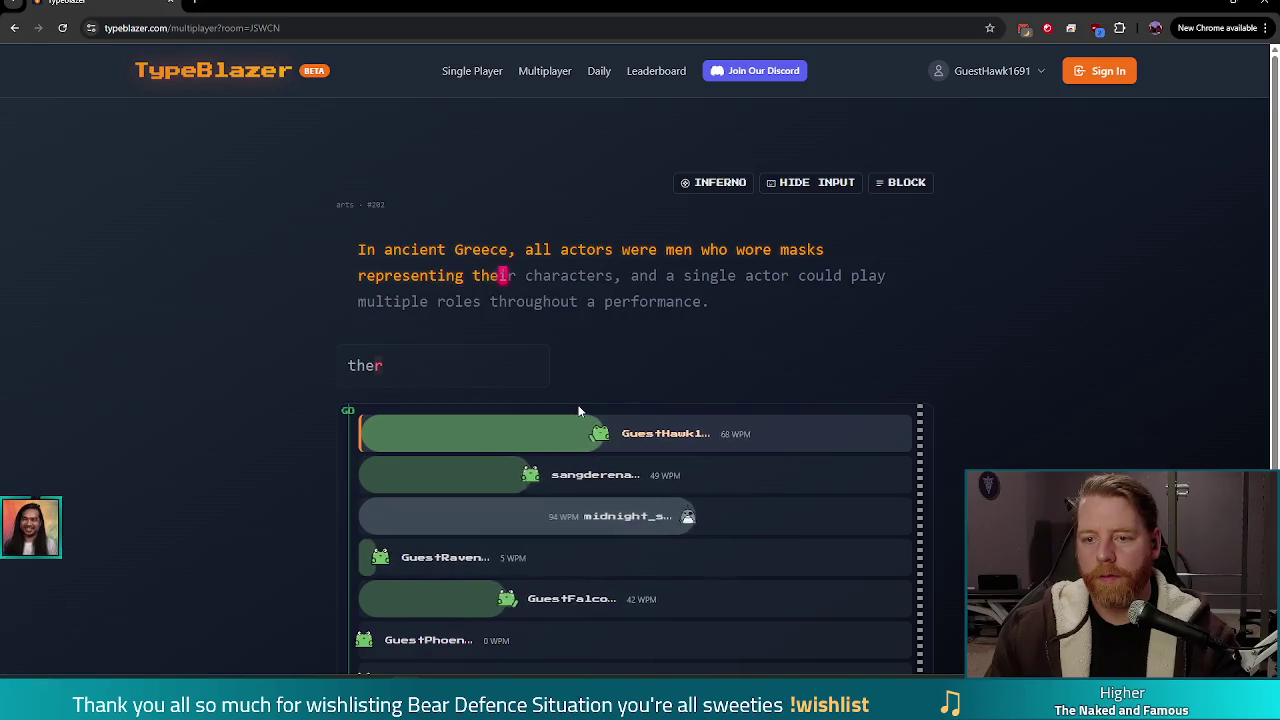
{"action": "key", "text": "BackSpace"}
{"action": "type", "text": "ir character"}
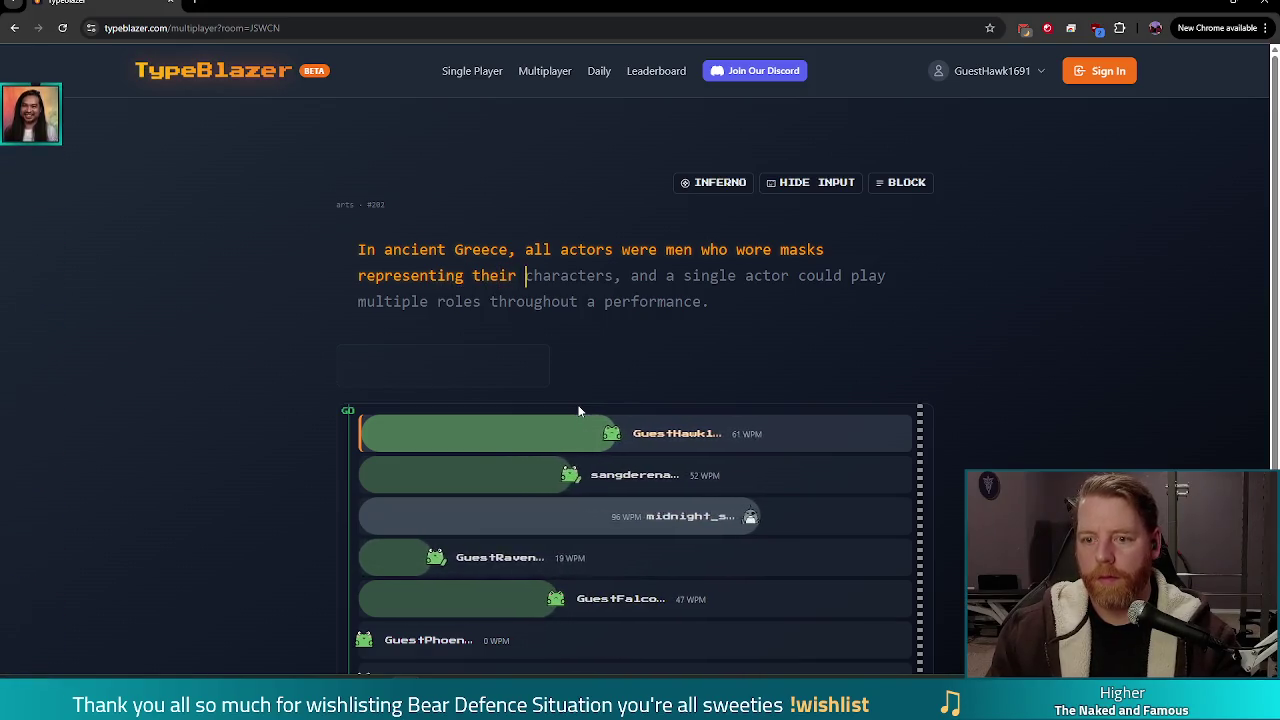
{"action": "type", "text": "s,"}
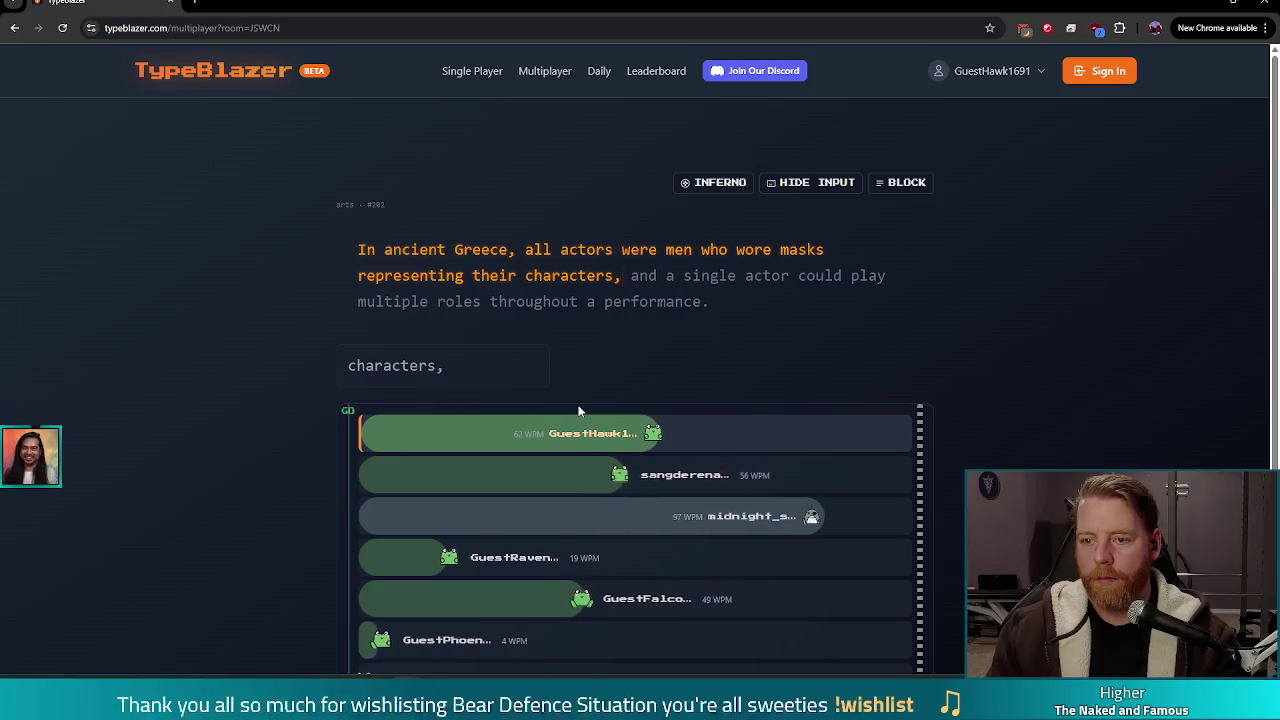
{"action": "type", "text": " and a single actor could p"}
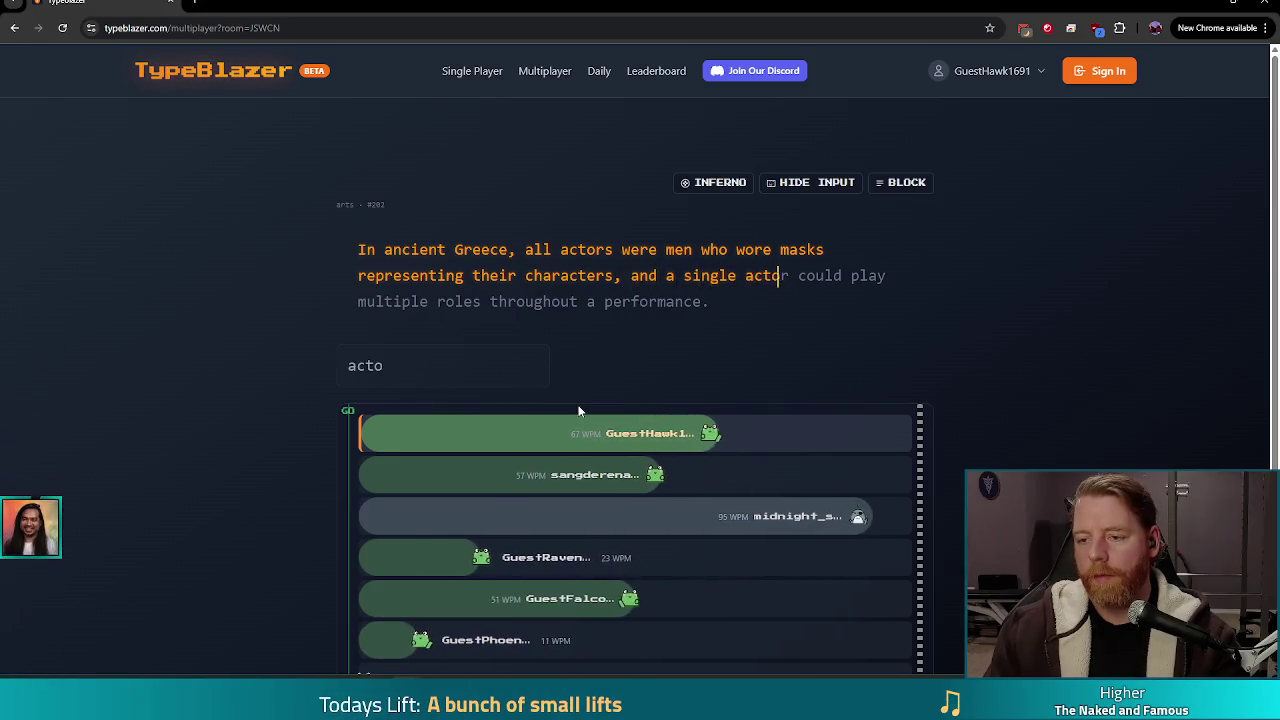
{"action": "type", "text": "l"}
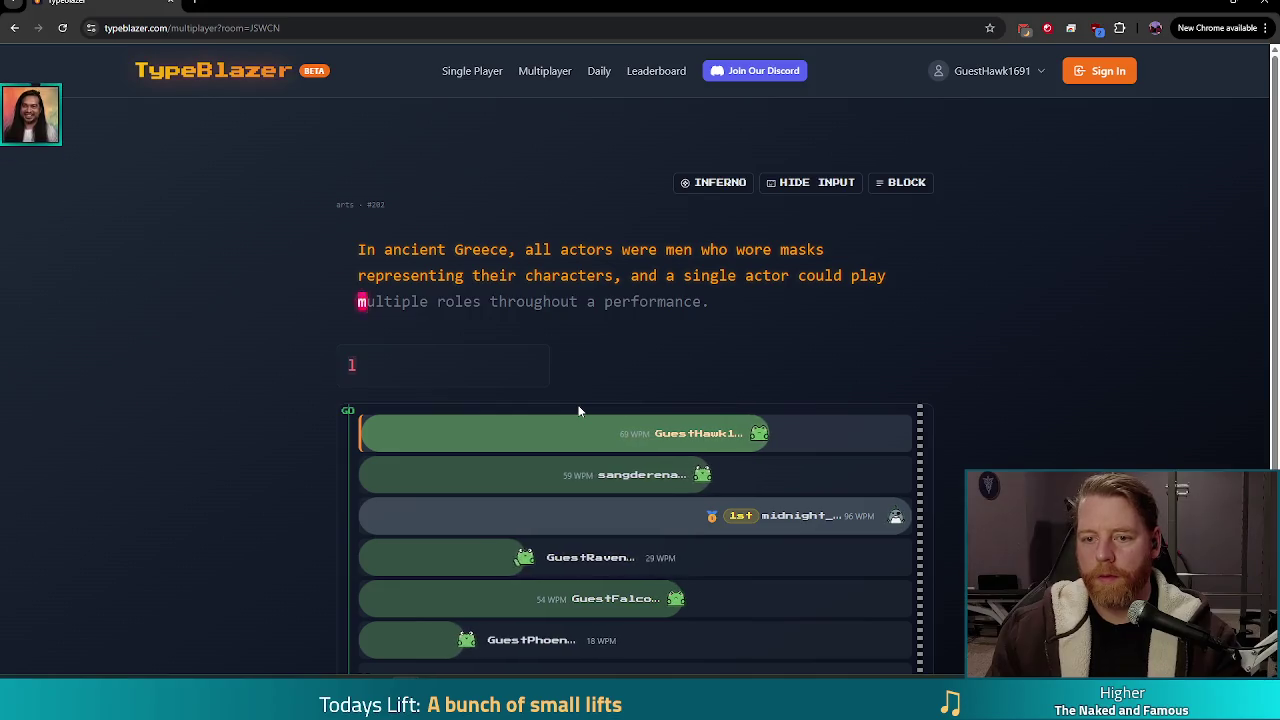
{"action": "type", "text": "ay multiple roles through"}
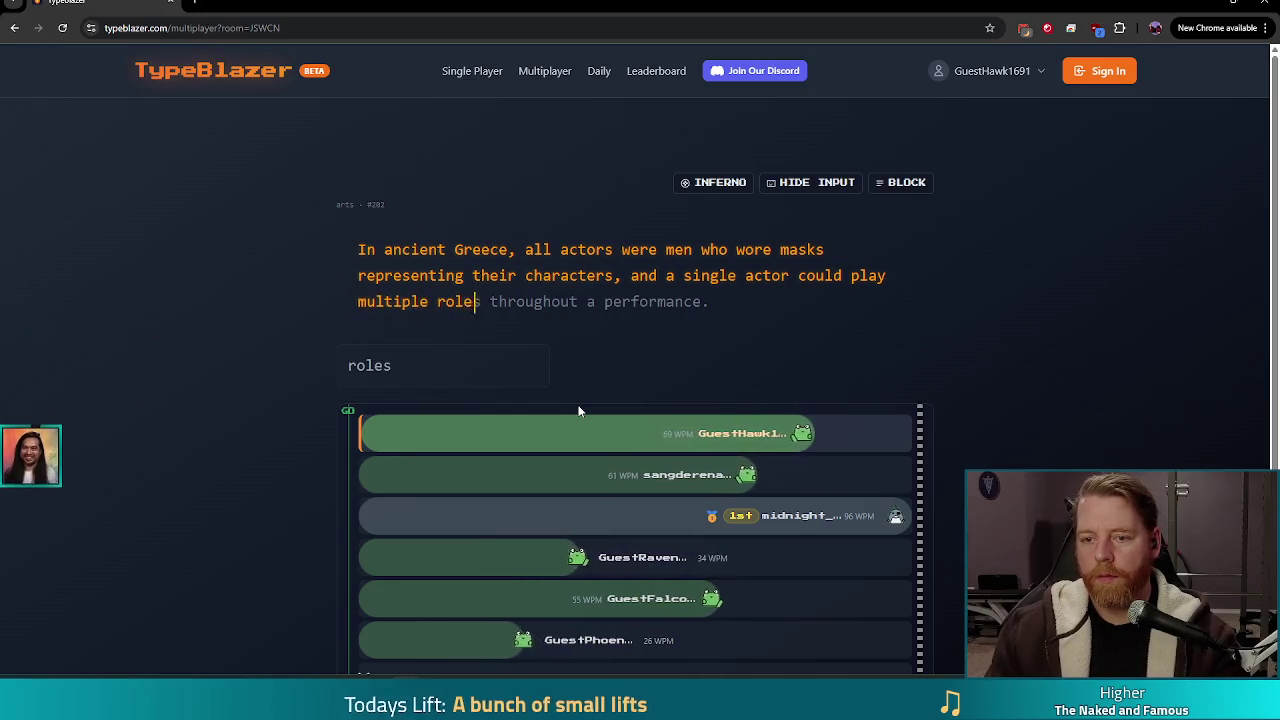
{"action": "type", "text": "out a perfor"}
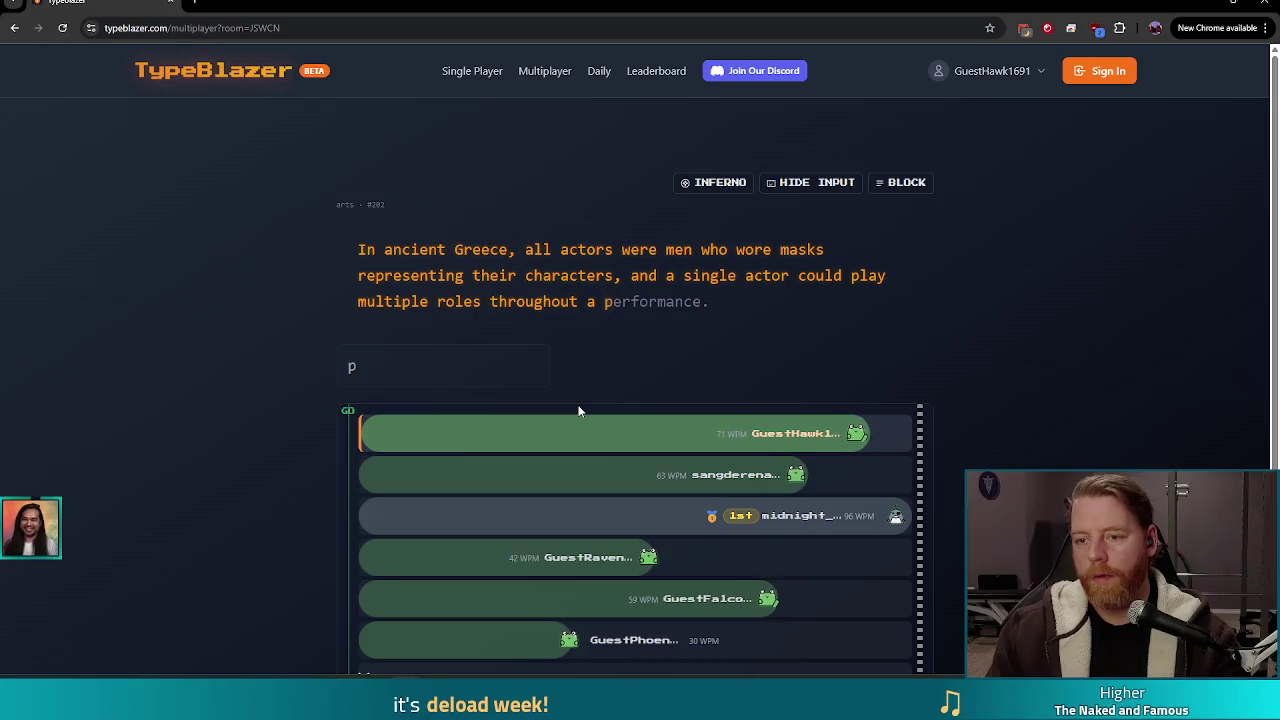
{"action": "type", "text": "mance."}
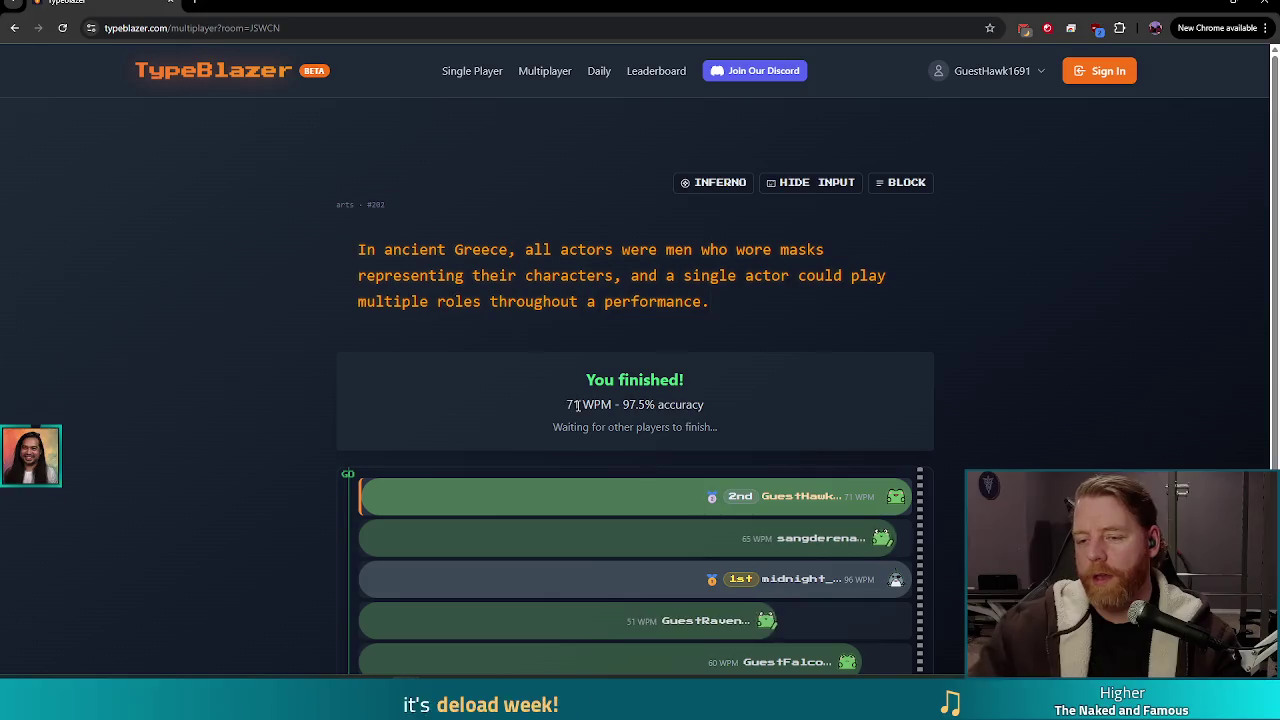
Step: Review the second-place 71 WPM results, then return home and choose Multiplayer
{"action": "scroll", "coordinate": [540, 320], "scroll_direction": "down", "scroll_amount": 2}
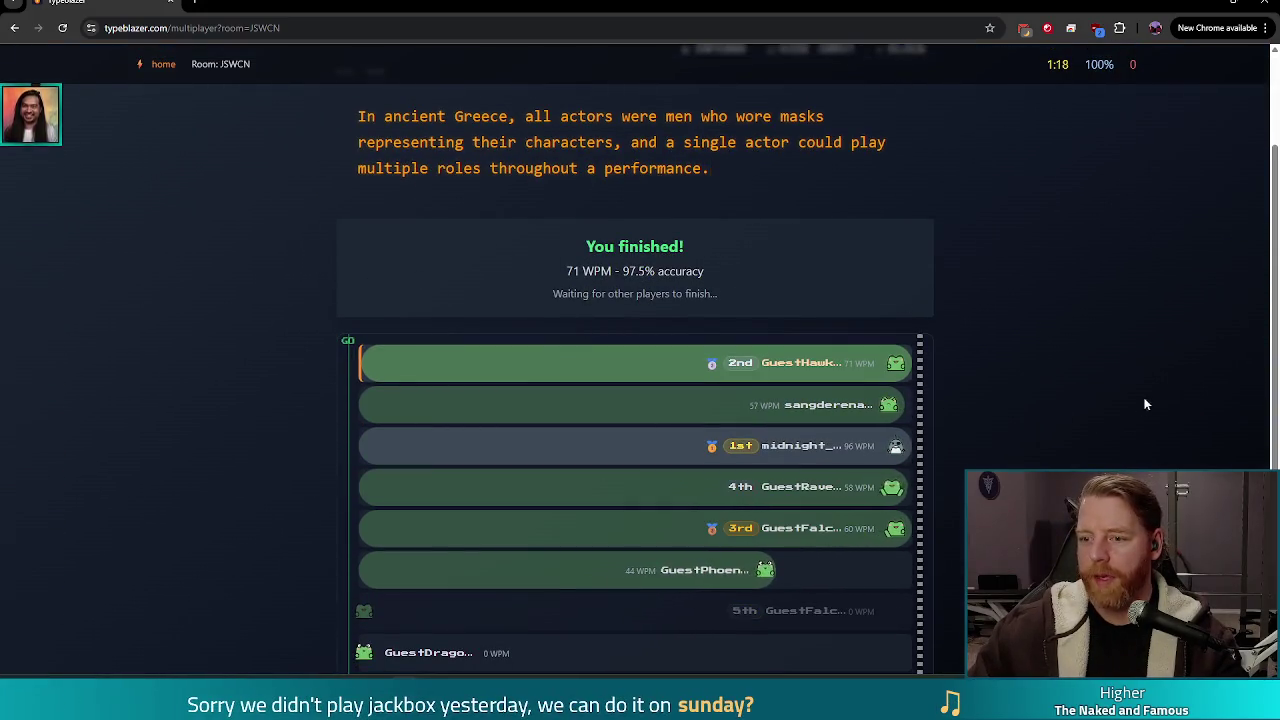
{"action": "scroll", "coordinate": [1064, 348], "scroll_direction": "down", "scroll_amount": 2}
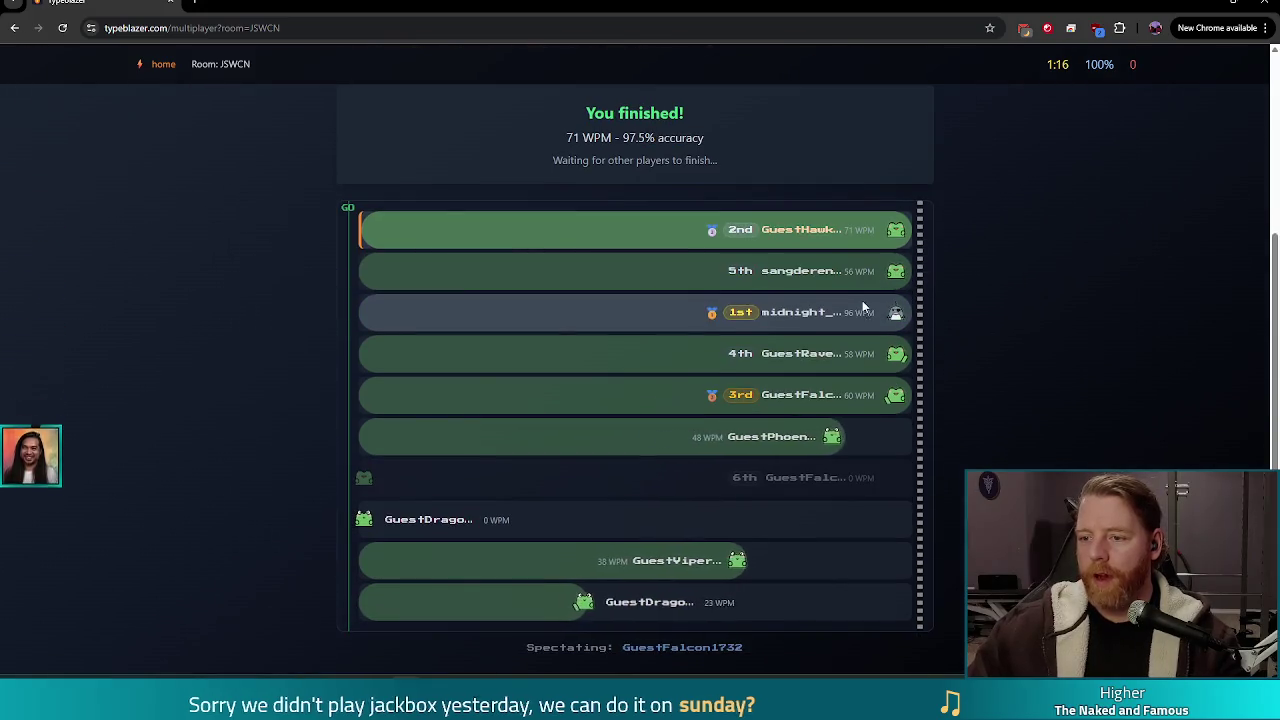
{"action": "scroll", "coordinate": [860, 300], "scroll_direction": "down", "scroll_amount": 1}
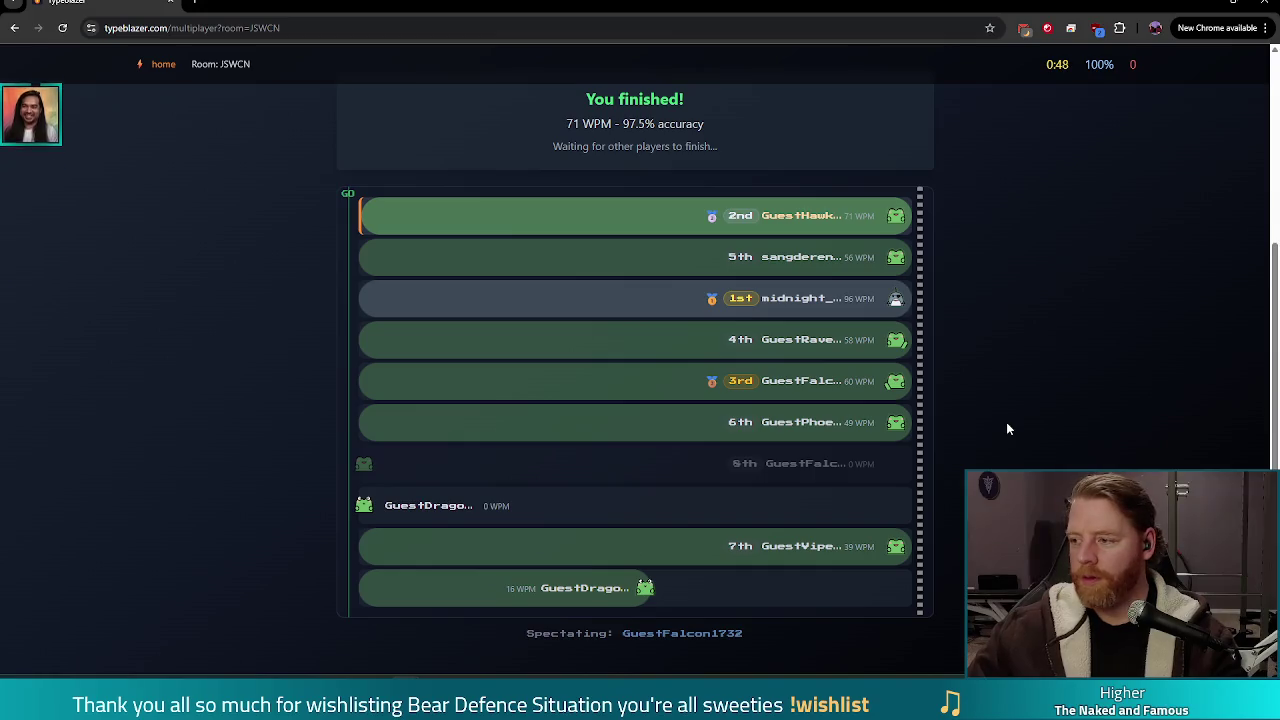
{"action": "scroll", "coordinate": [297, 183], "scroll_direction": "up", "scroll_amount": 3}
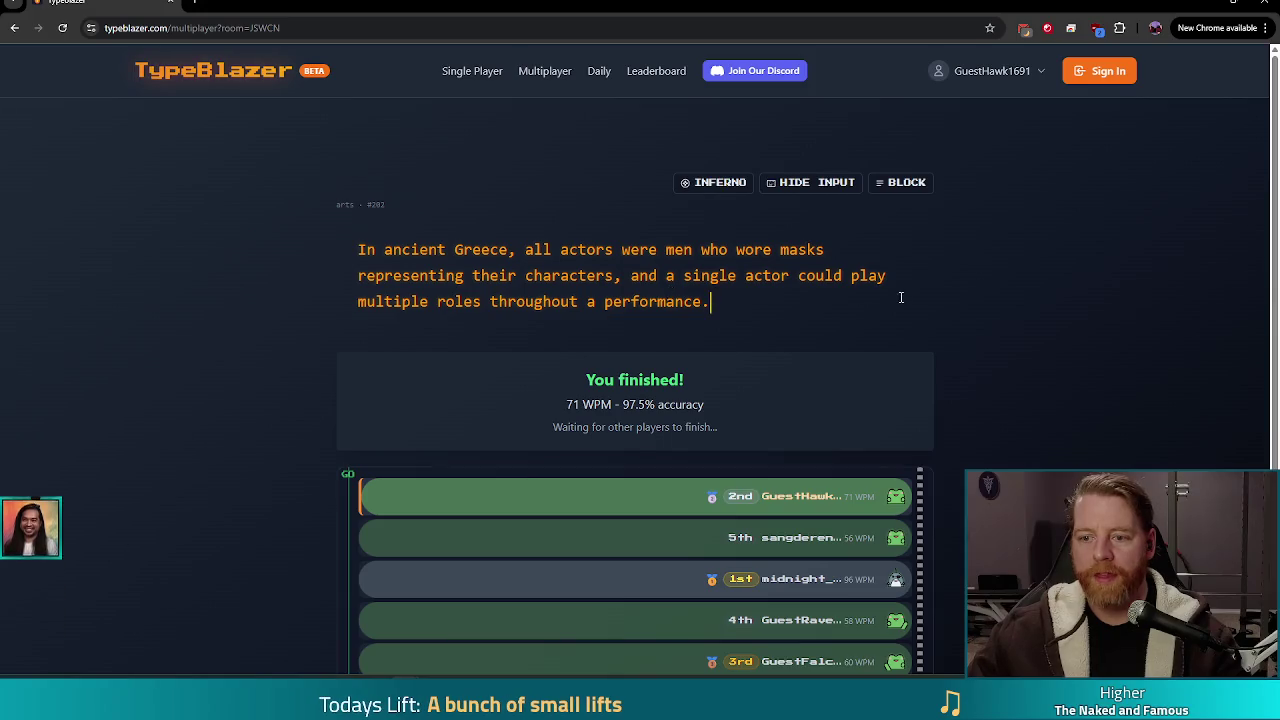
{"action": "scroll", "coordinate": [926, 305], "scroll_direction": "down", "scroll_amount": 3}
{"action": "scroll", "coordinate": [286, 100], "scroll_direction": "up", "scroll_amount": 3}
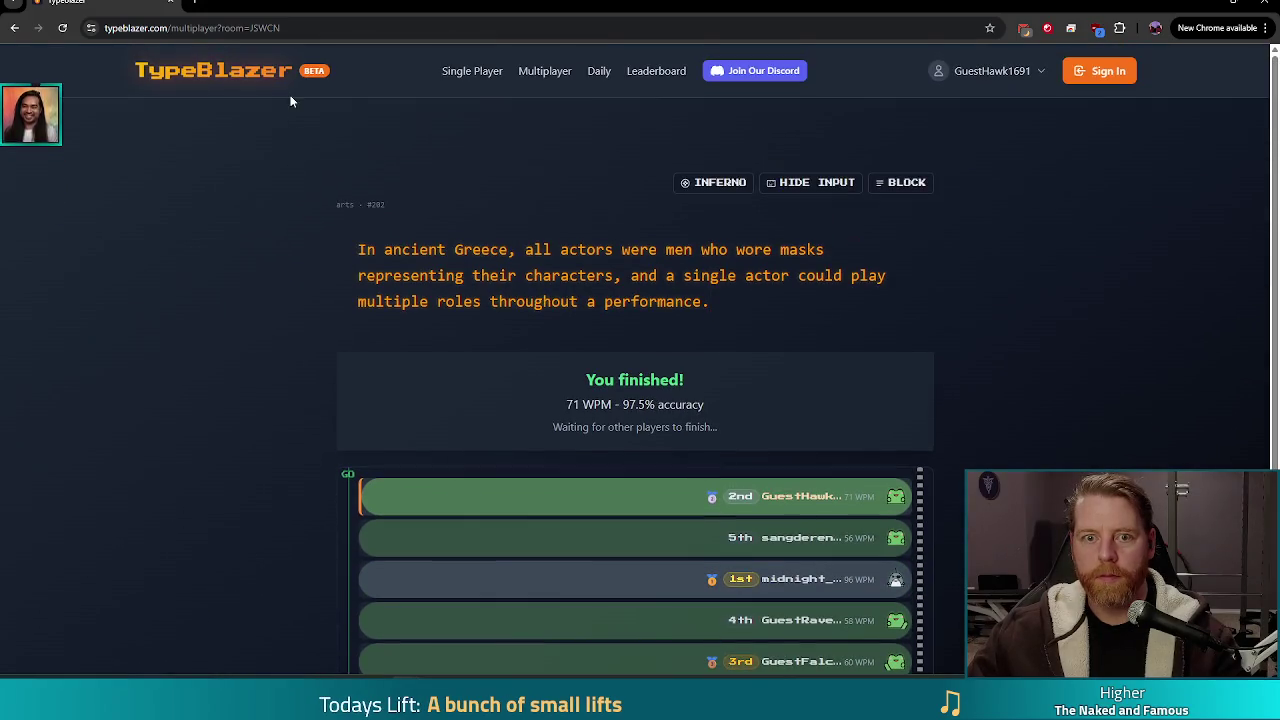
{"action": "scroll", "coordinate": [277, 121], "scroll_direction": "down", "scroll_amount": 2}
{"action": "scroll", "coordinate": [240, 190], "scroll_direction": "up", "scroll_amount": 2}
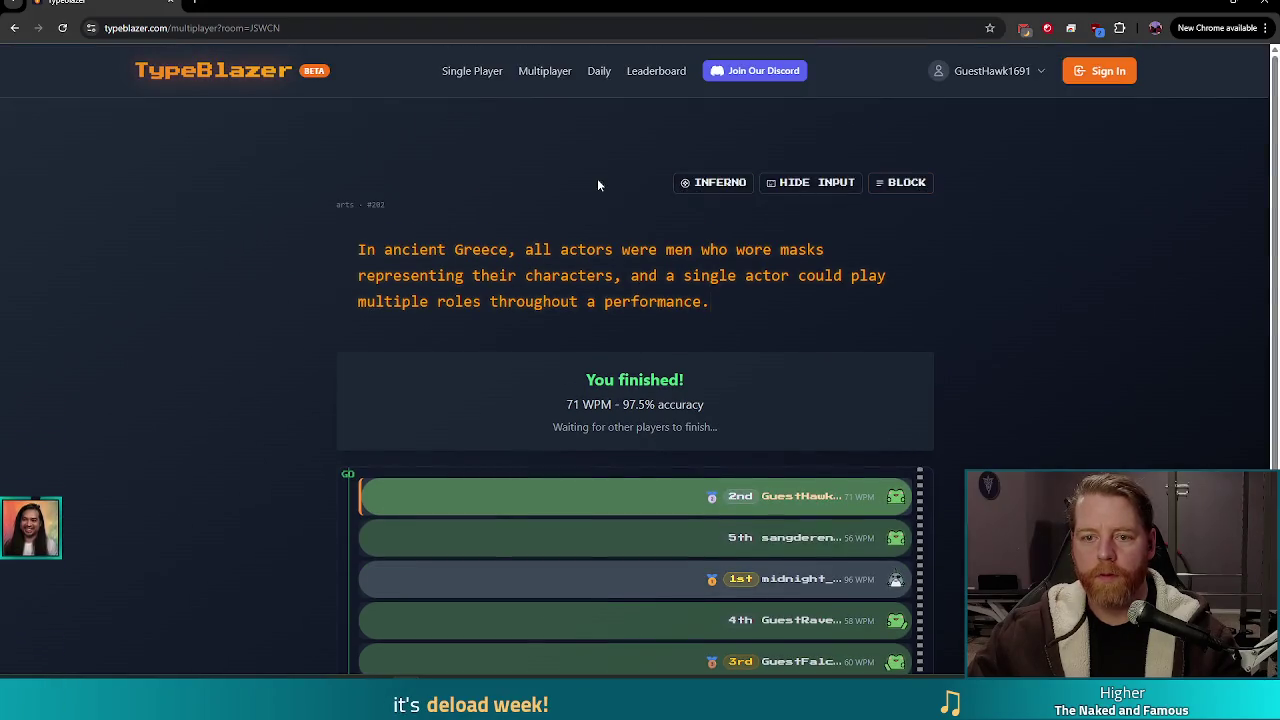
{"action": "scroll", "coordinate": [1016, 254], "scroll_direction": "down", "scroll_amount": 5}
{"action": "scroll", "coordinate": [229, 94], "scroll_direction": "up", "scroll_amount": 5}
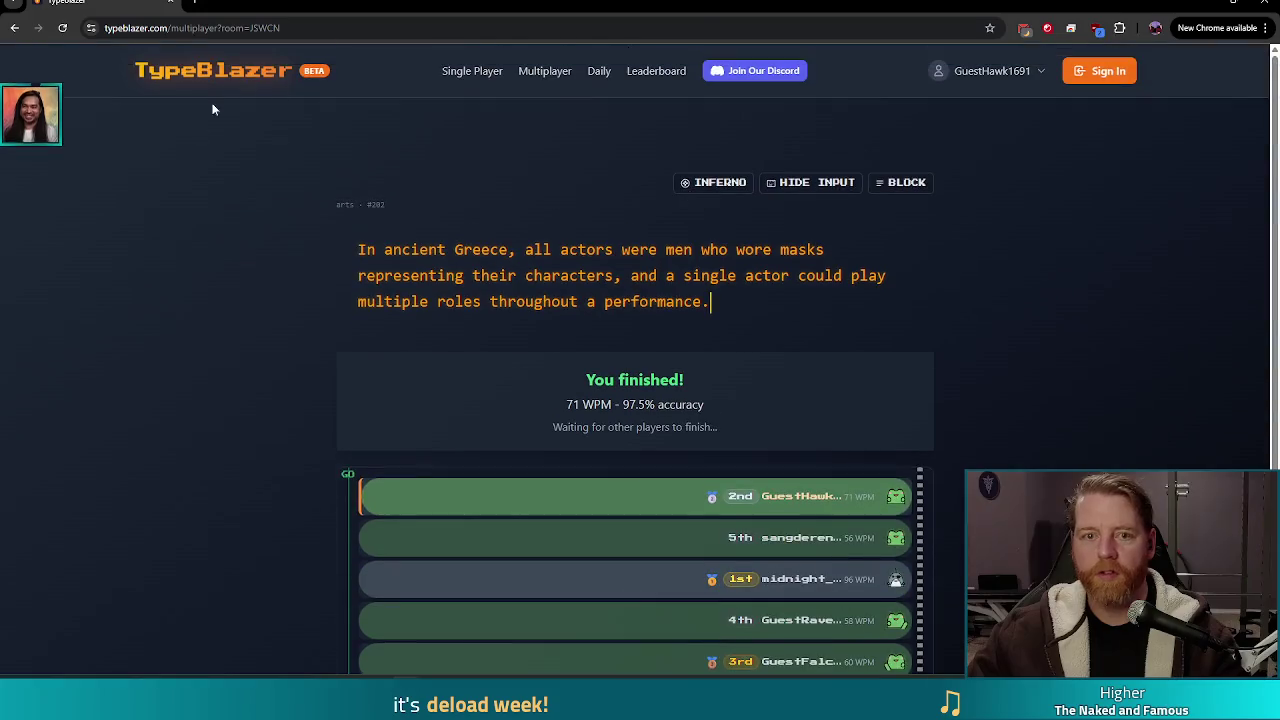
{"action": "scroll", "coordinate": [226, 247], "scroll_direction": "down", "scroll_amount": 1}
{"action": "key", "text": "Escape"}
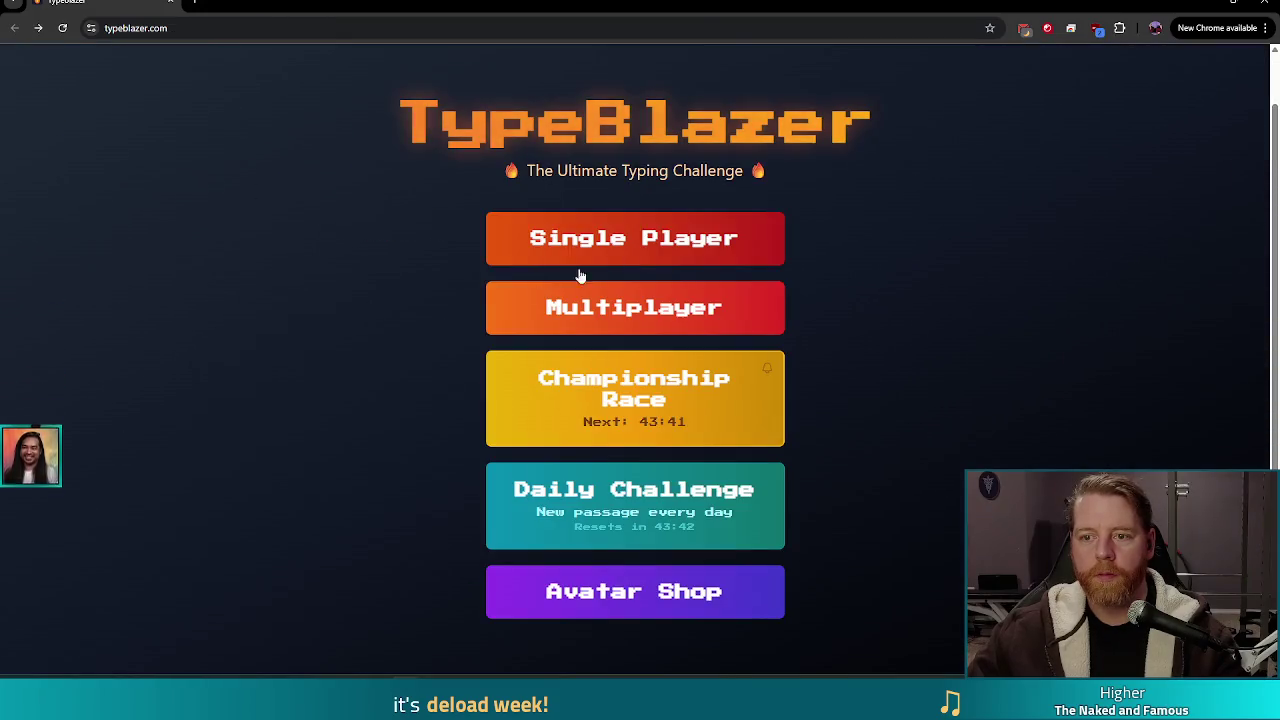
{"action": "left_click", "coordinate": [643, 312]}
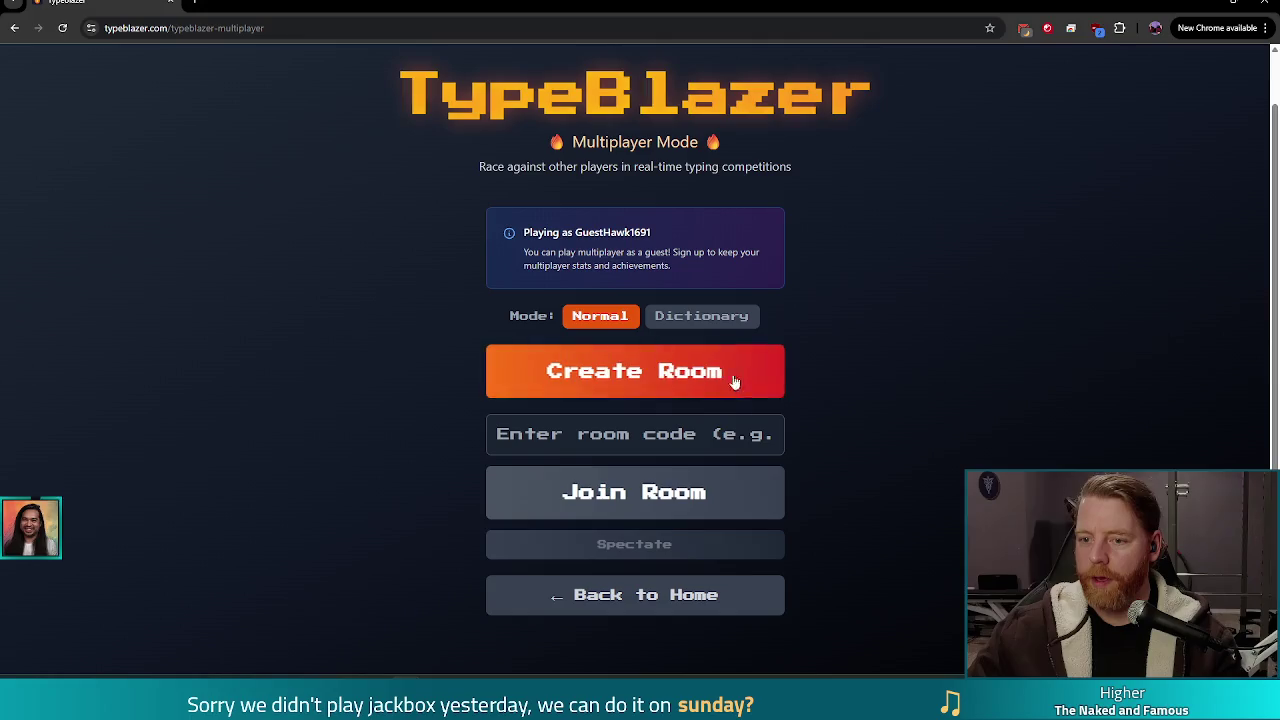
Step: Create a new multiplayer room and copy its URL to share
{"action": "left_click", "coordinate": [646, 373]}
{"action": "left_click", "coordinate": [294, 25]}
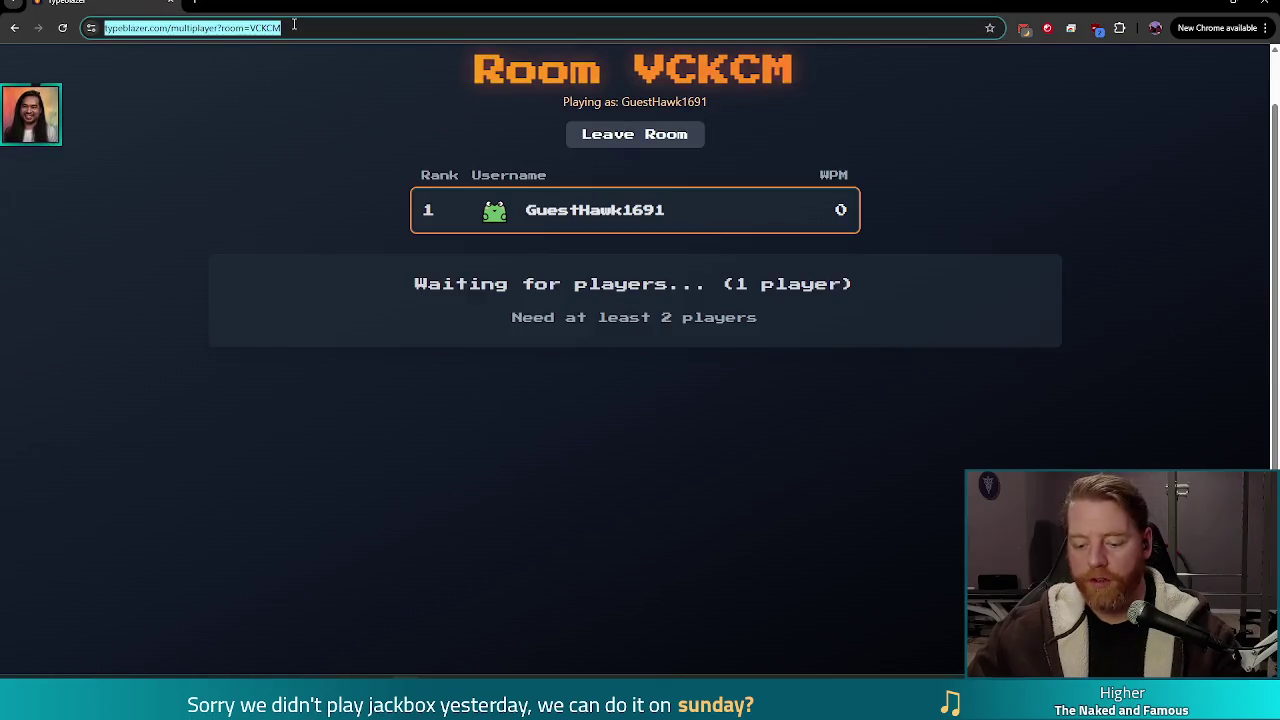
{"action": "key", "text": "alt+Tab"}
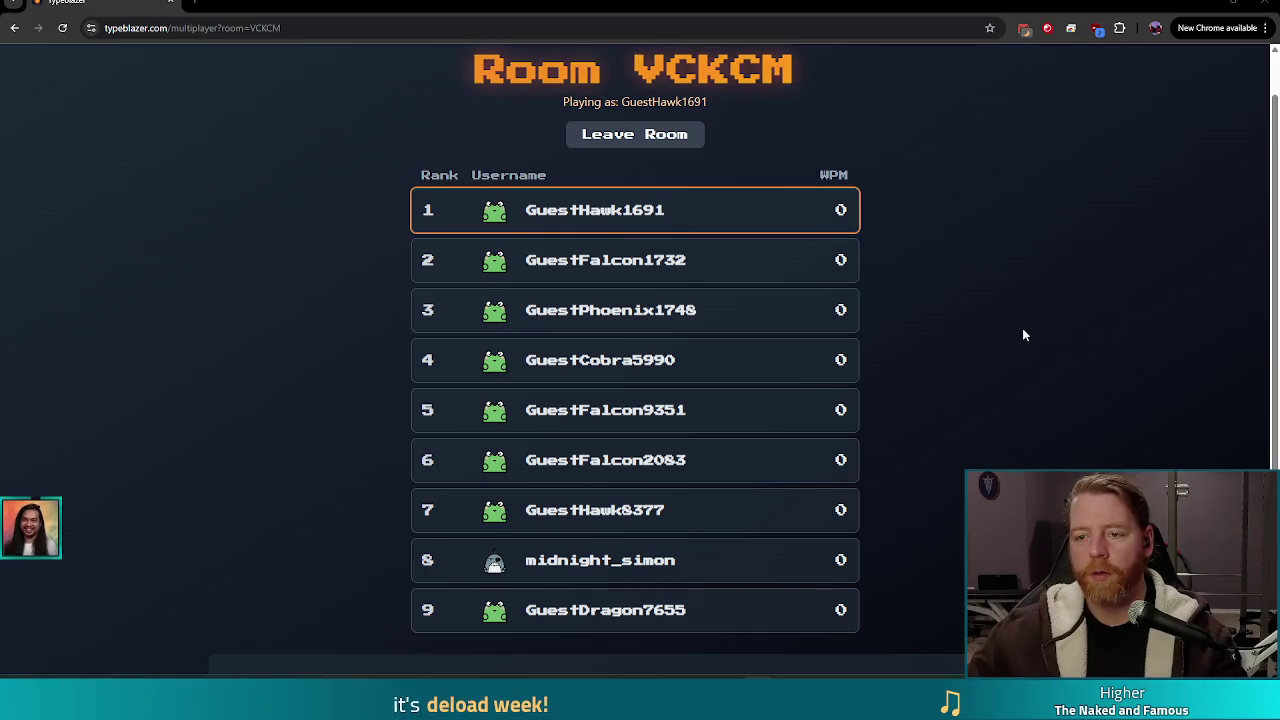
Step: Wait for 13 players to join the lobby, then start the race
{"action": "scroll", "coordinate": [1022, 330], "scroll_direction": "down", "scroll_amount": 3}
{"action": "scroll", "coordinate": [1022, 325], "scroll_direction": "up", "scroll_amount": 3}
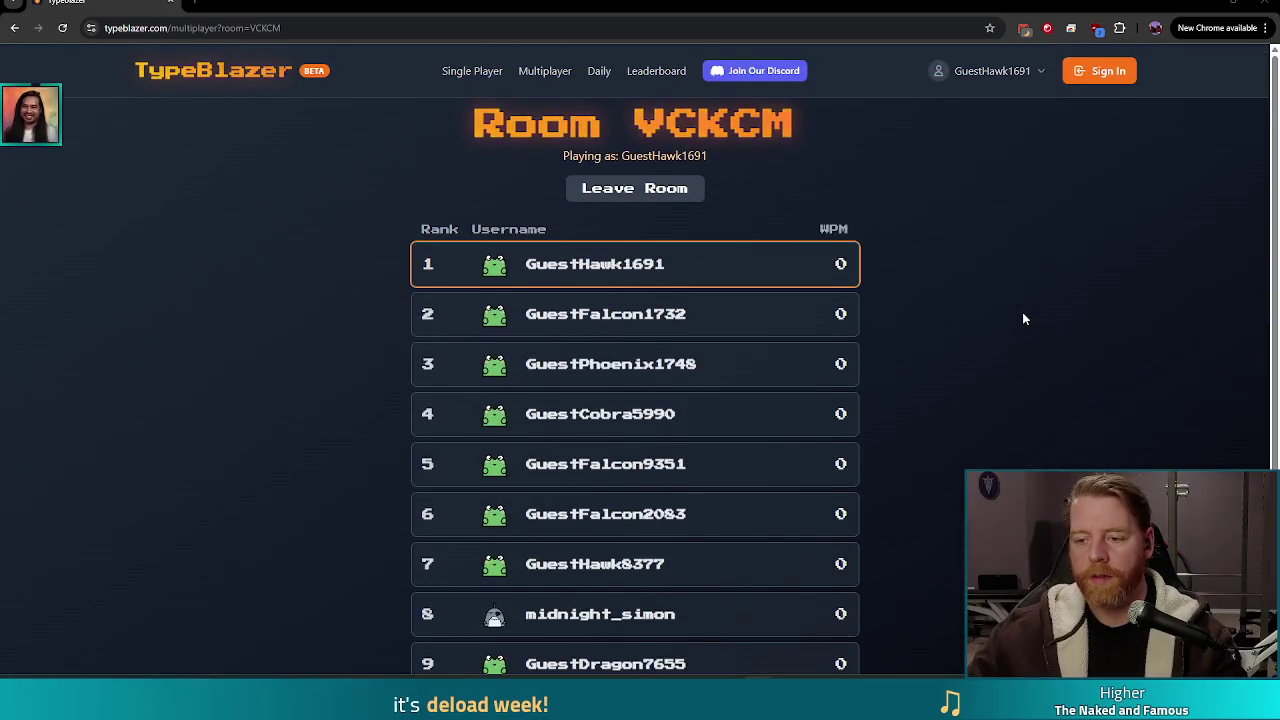
{"action": "scroll", "coordinate": [1022, 318], "scroll_direction": "down", "scroll_amount": 2}
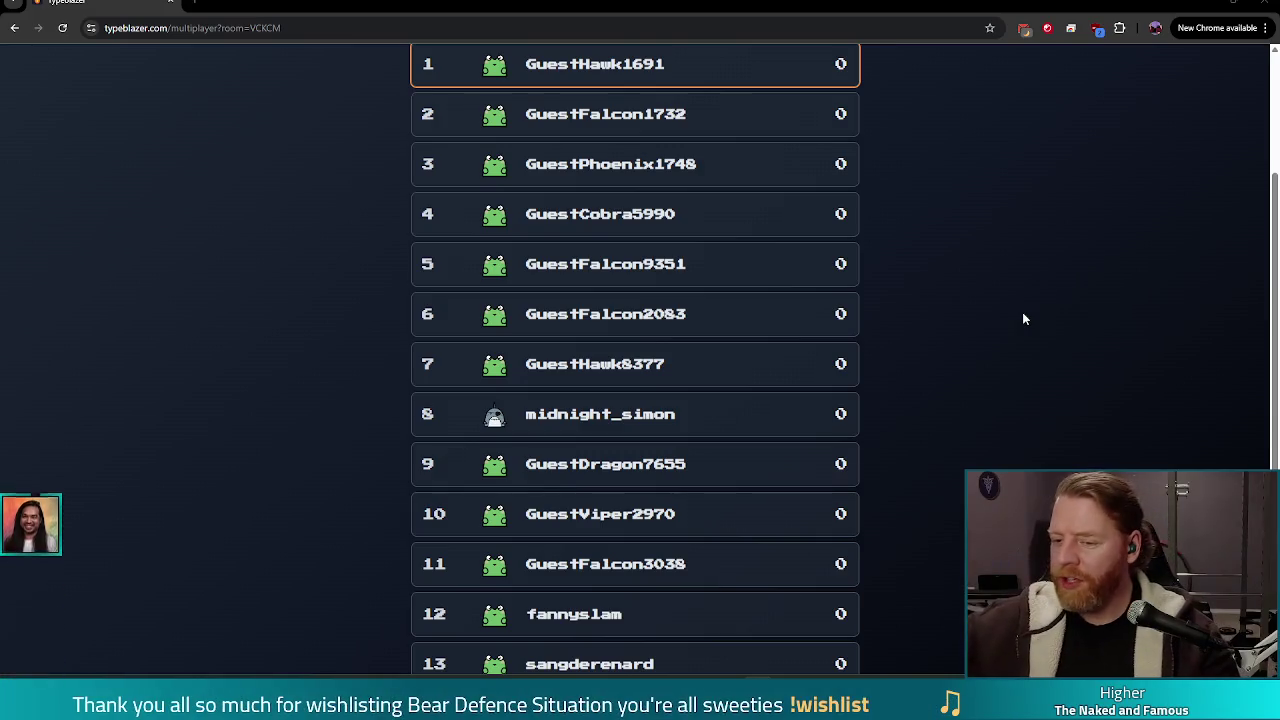
{"action": "scroll", "coordinate": [992, 311], "scroll_direction": "down", "scroll_amount": 2}
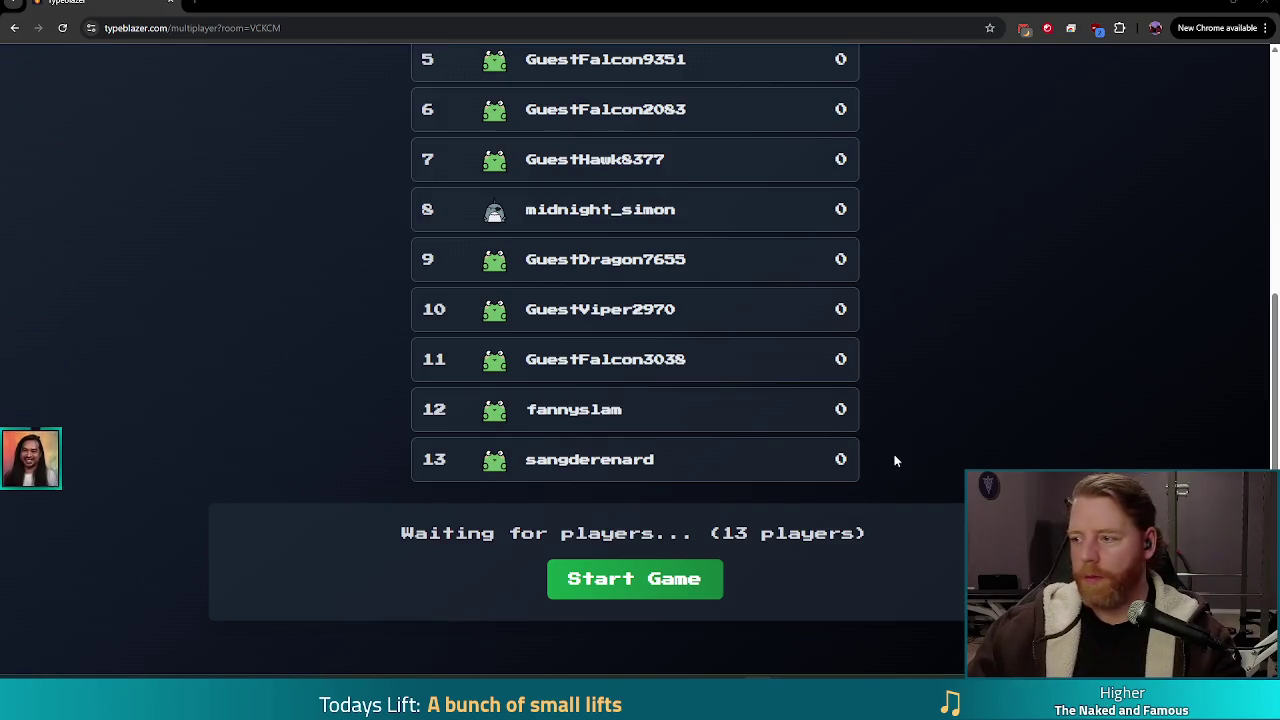
{"action": "left_click", "coordinate": [647, 588]}
Step: Type the City Dionysia passage beginning 'Attending the City Dionysia, an ancient Greek theatre festival'
{"action": "scroll", "coordinate": [880, 440], "scroll_direction": "up", "scroll_amount": 4}
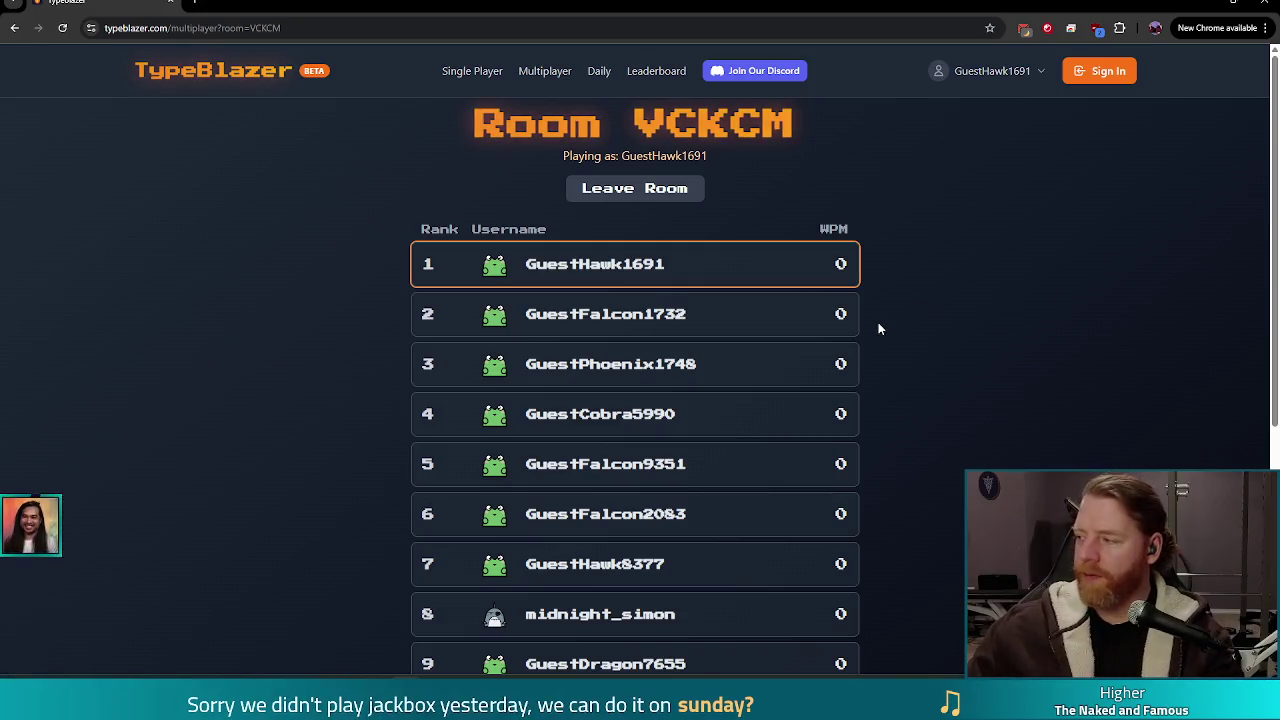
{"action": "scroll", "coordinate": [936, 380], "scroll_direction": "down", "scroll_amount": 3}
{"action": "scroll", "coordinate": [936, 380], "scroll_direction": "up", "scroll_amount": 4}
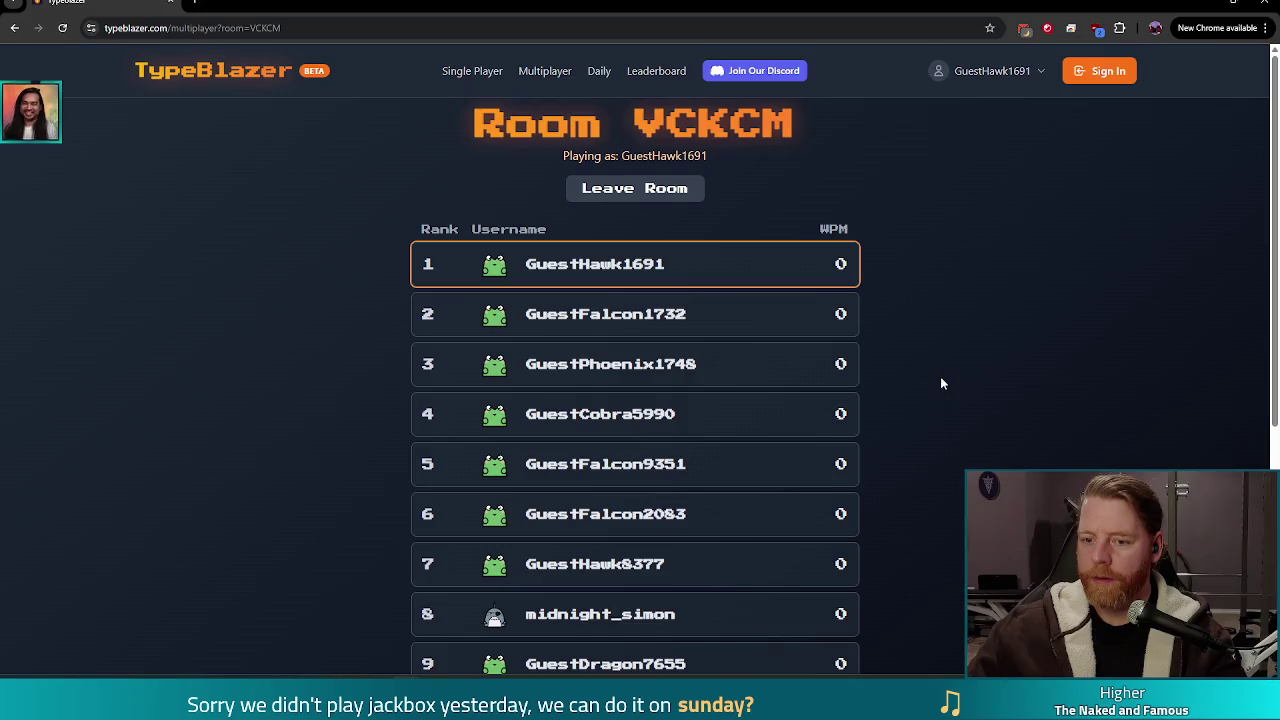
{"action": "scroll", "coordinate": [771, 480], "scroll_direction": "down", "scroll_amount": 3}
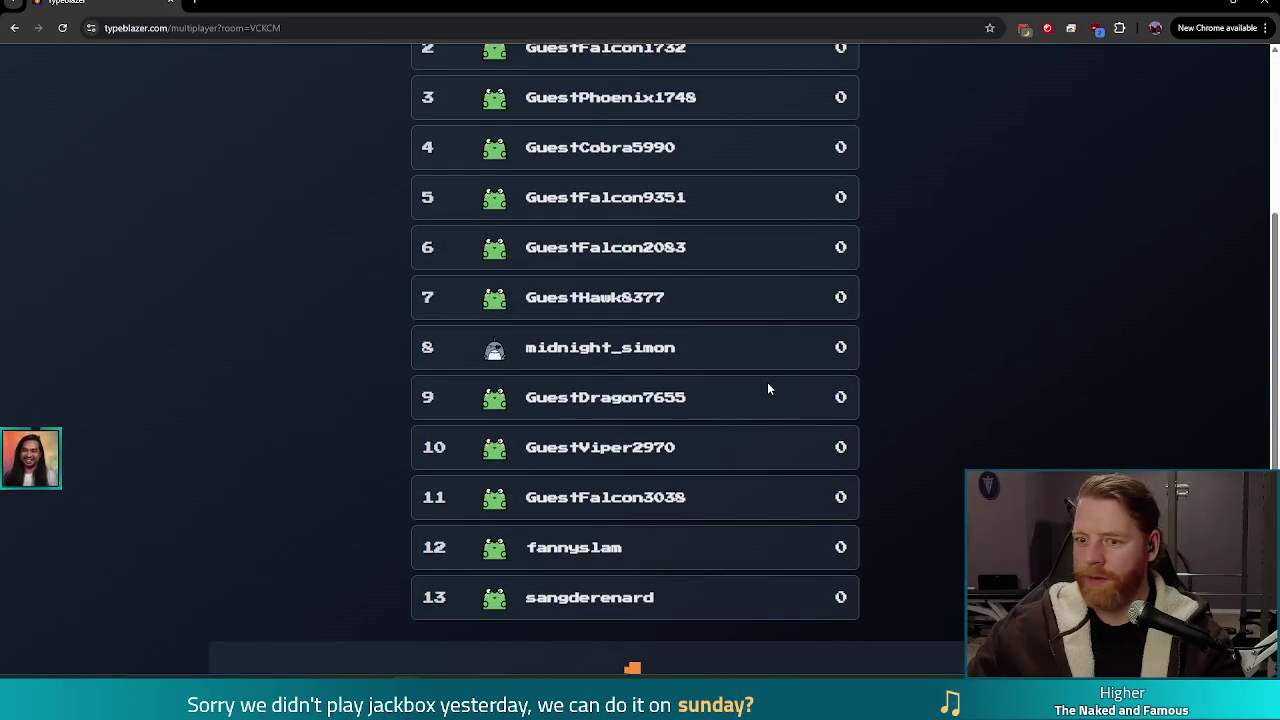
{"action": "type", "text": "Attending the City Dionysia, an anci"}
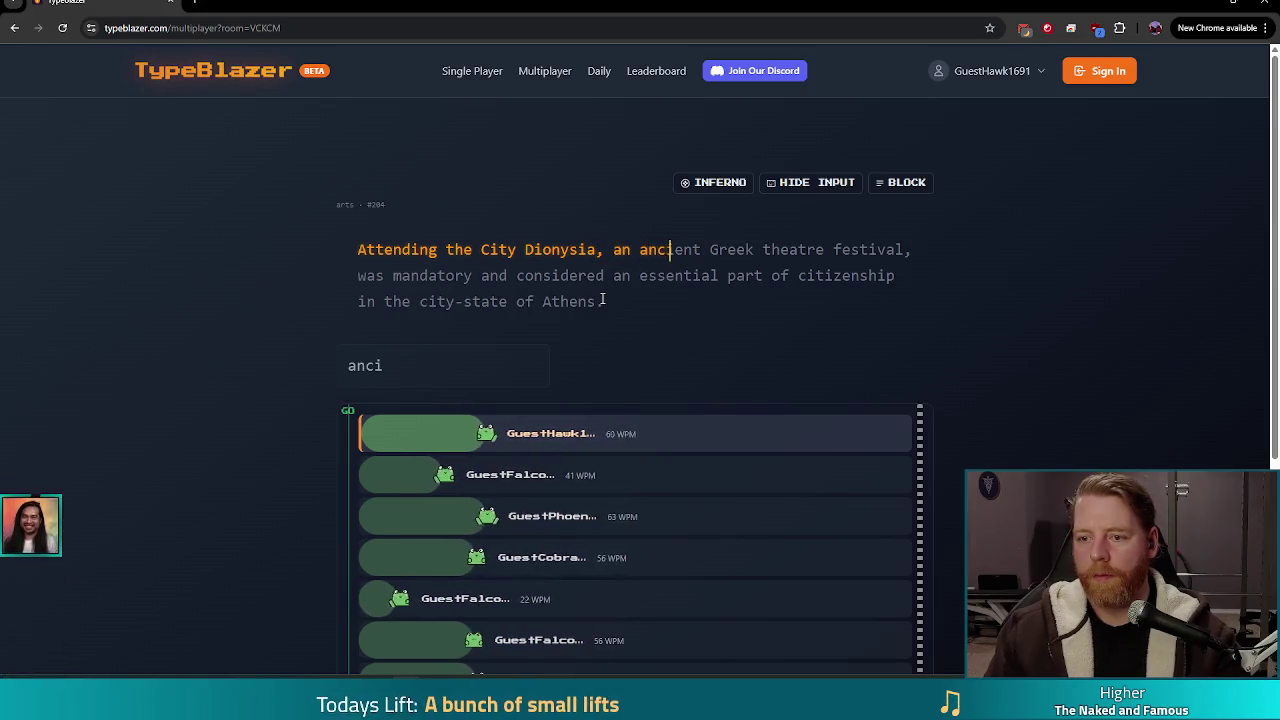
{"action": "type", "text": "e"}
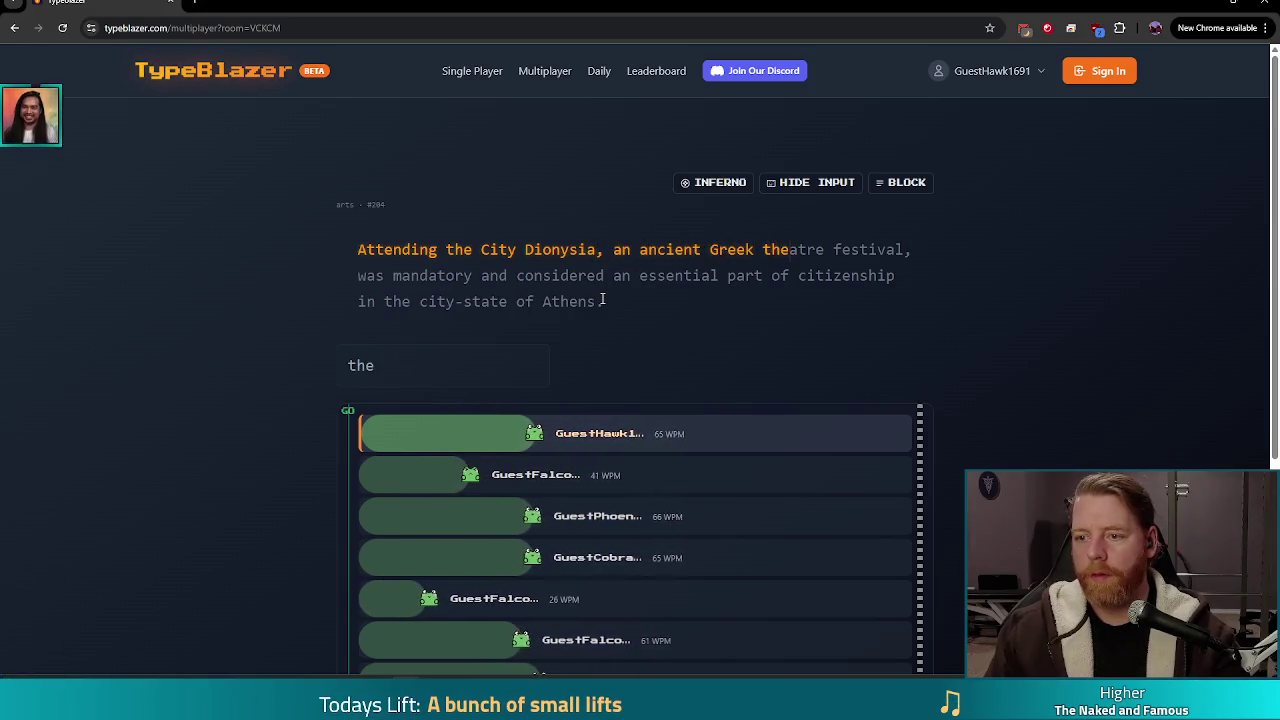
{"action": "type", "text": "nt Greek theatre festiva"}
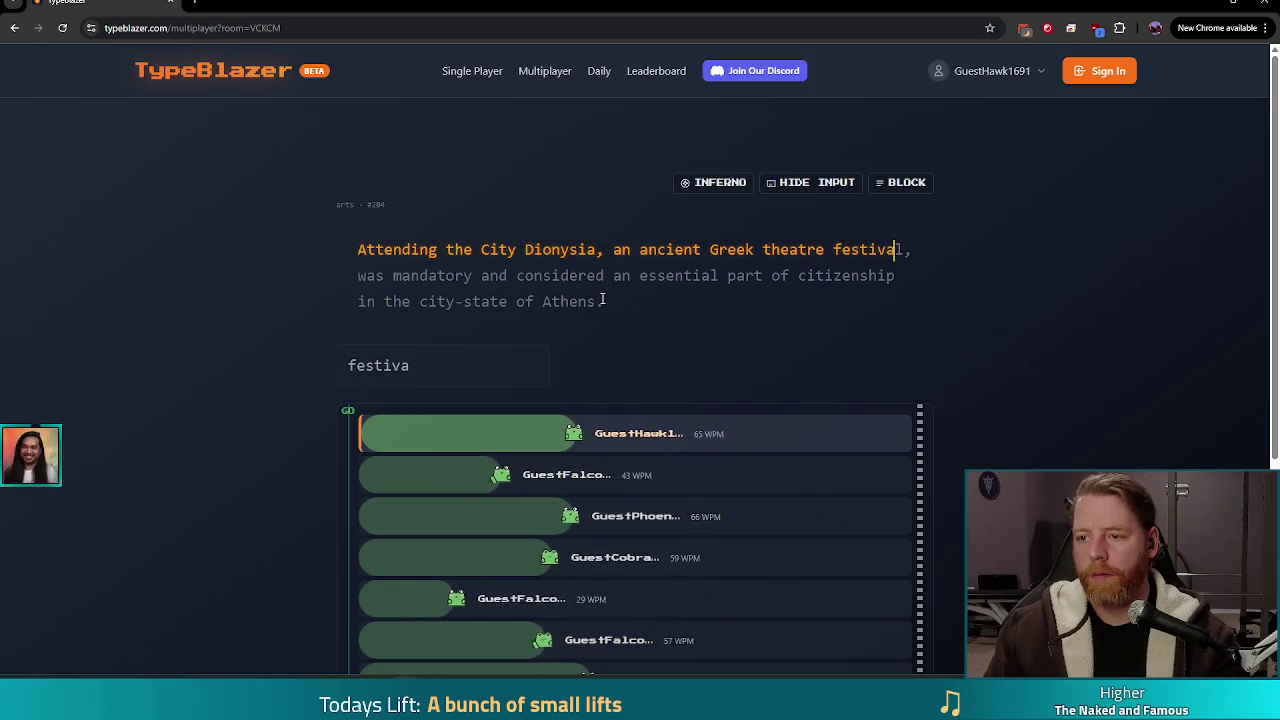
{"action": "type", "text": "l, was mandatory and considered an essential "}
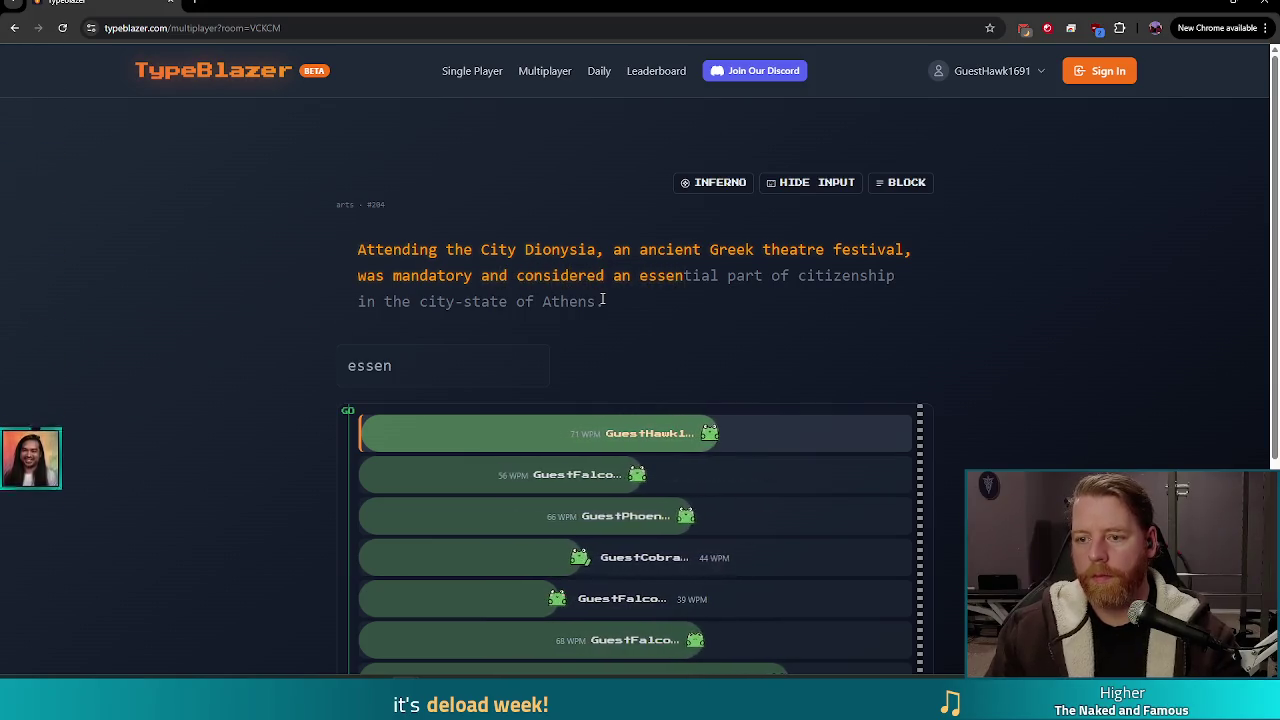
{"action": "type", "text": "part of citize"}
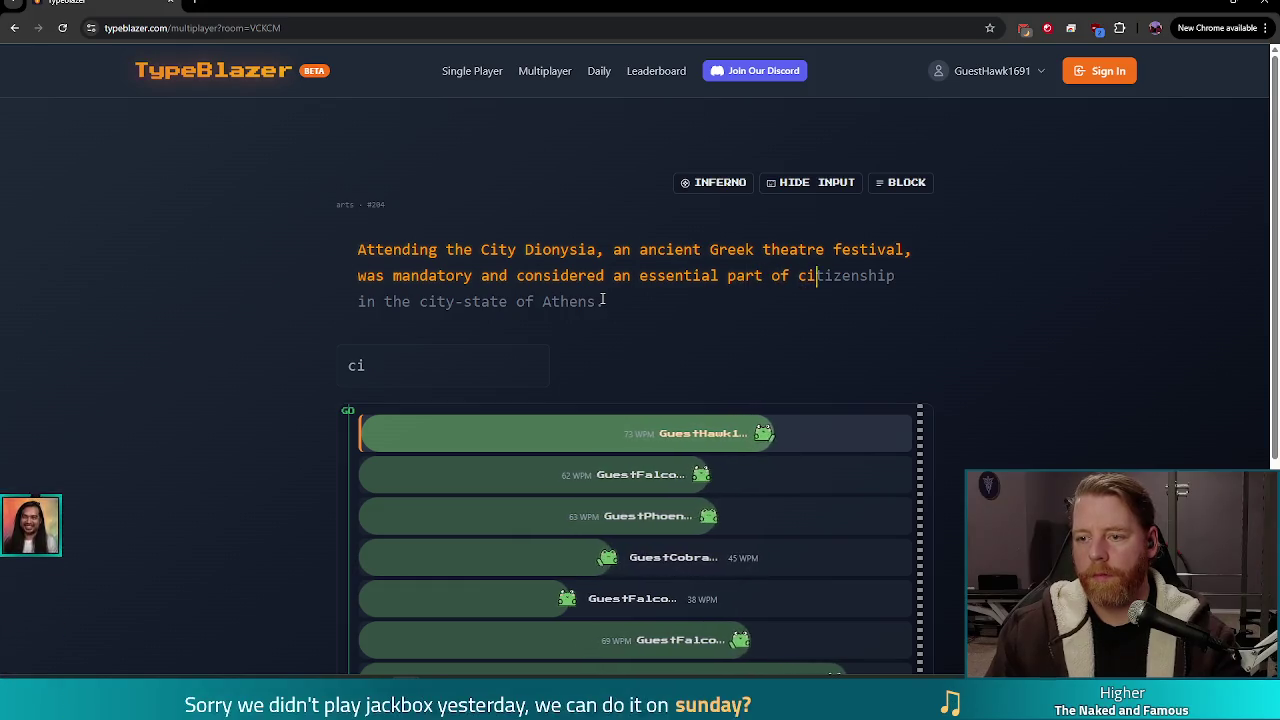
{"action": "type", "text": "nshi"}
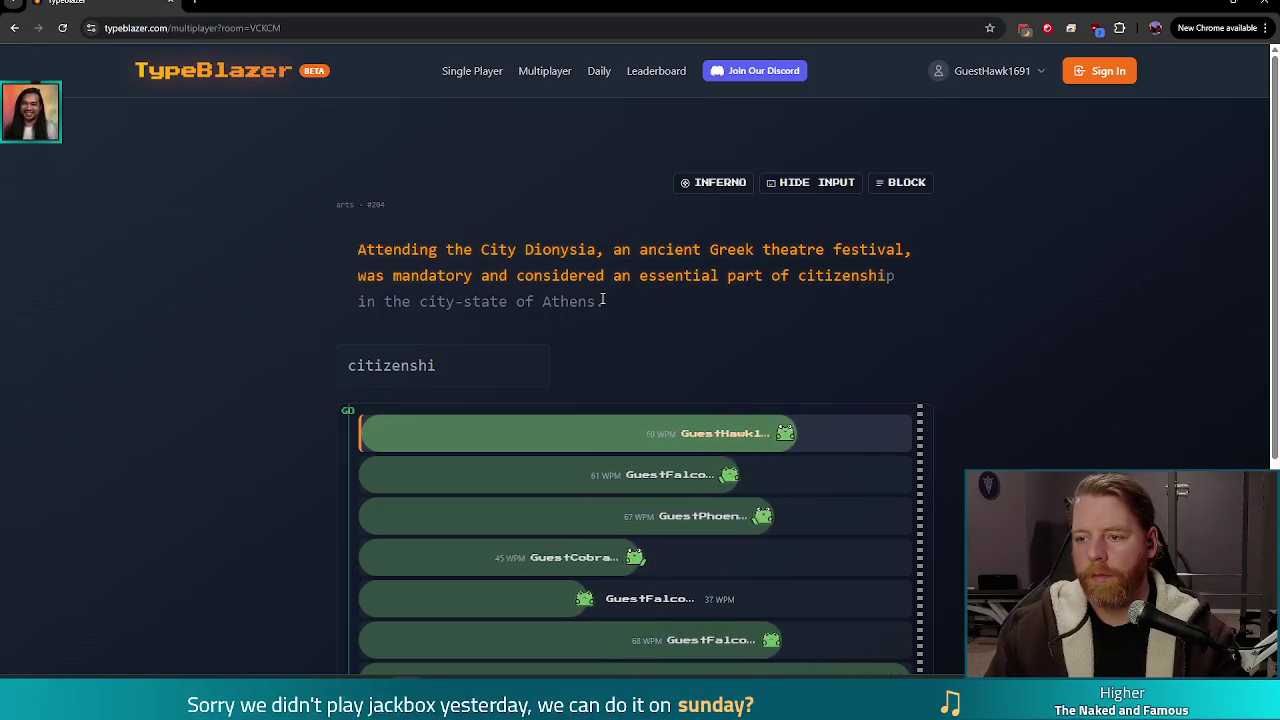
{"action": "type", "text": "p in the city"}
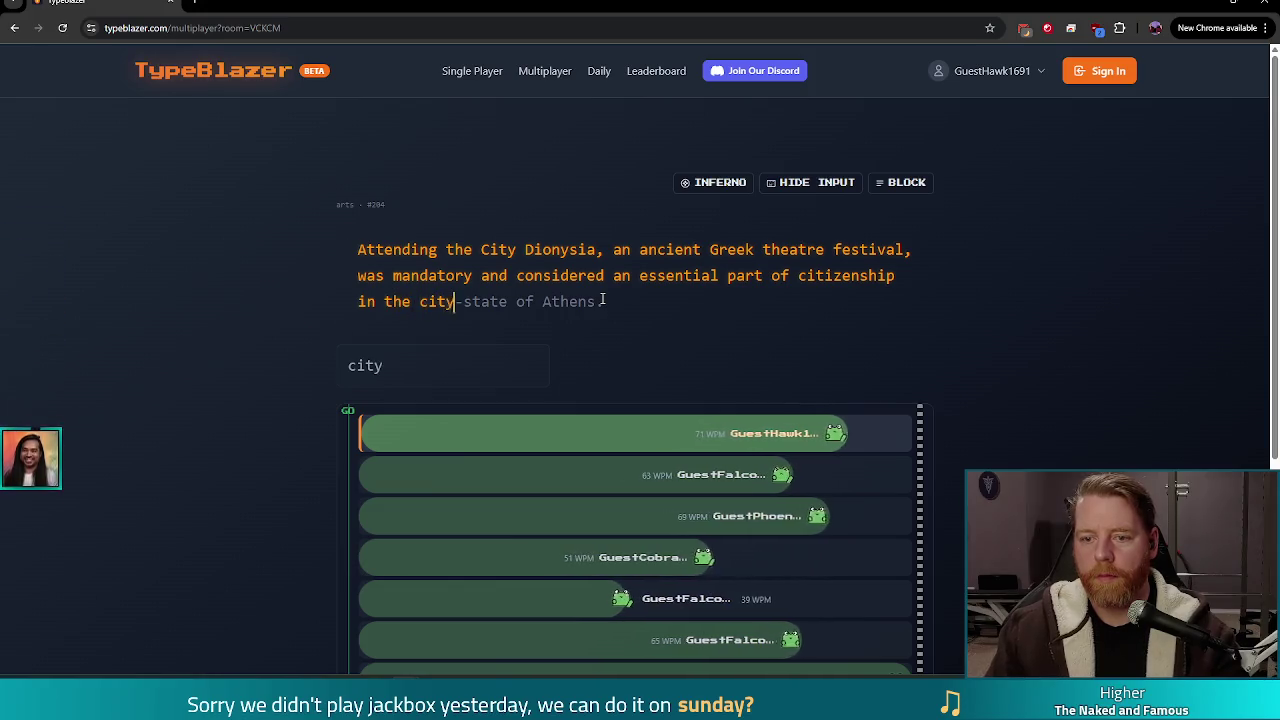
{"action": "type", "text": "-state of Athens"}
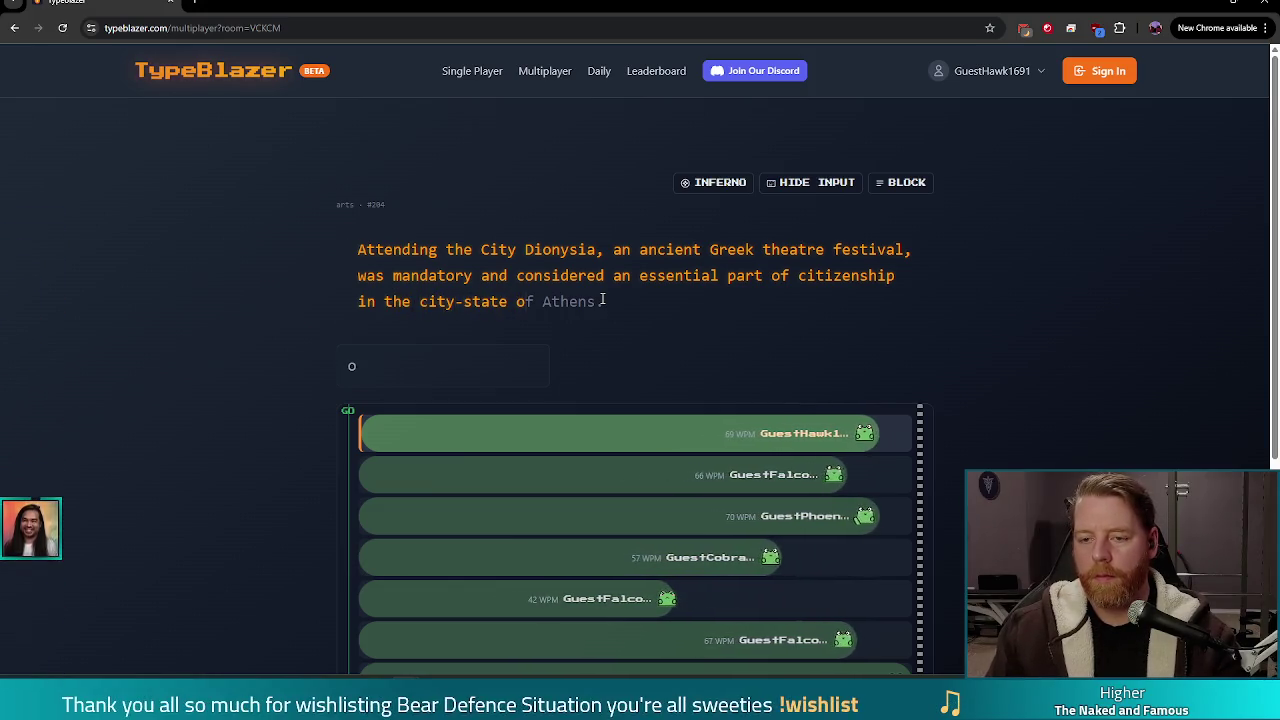
{"action": "type", "text": "."}
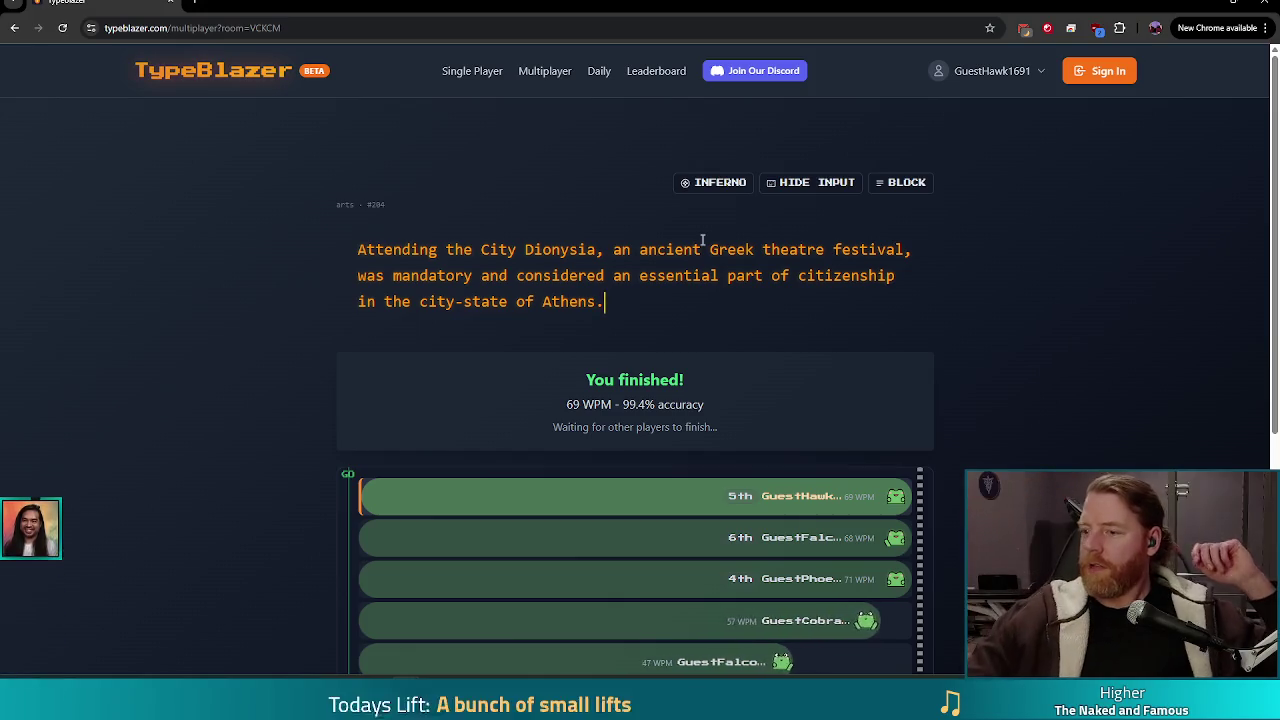
Step: Review the fifth-place 69 WPM race results, then close the browser window
{"action": "scroll", "coordinate": [978, 364], "scroll_direction": "down", "scroll_amount": 2}
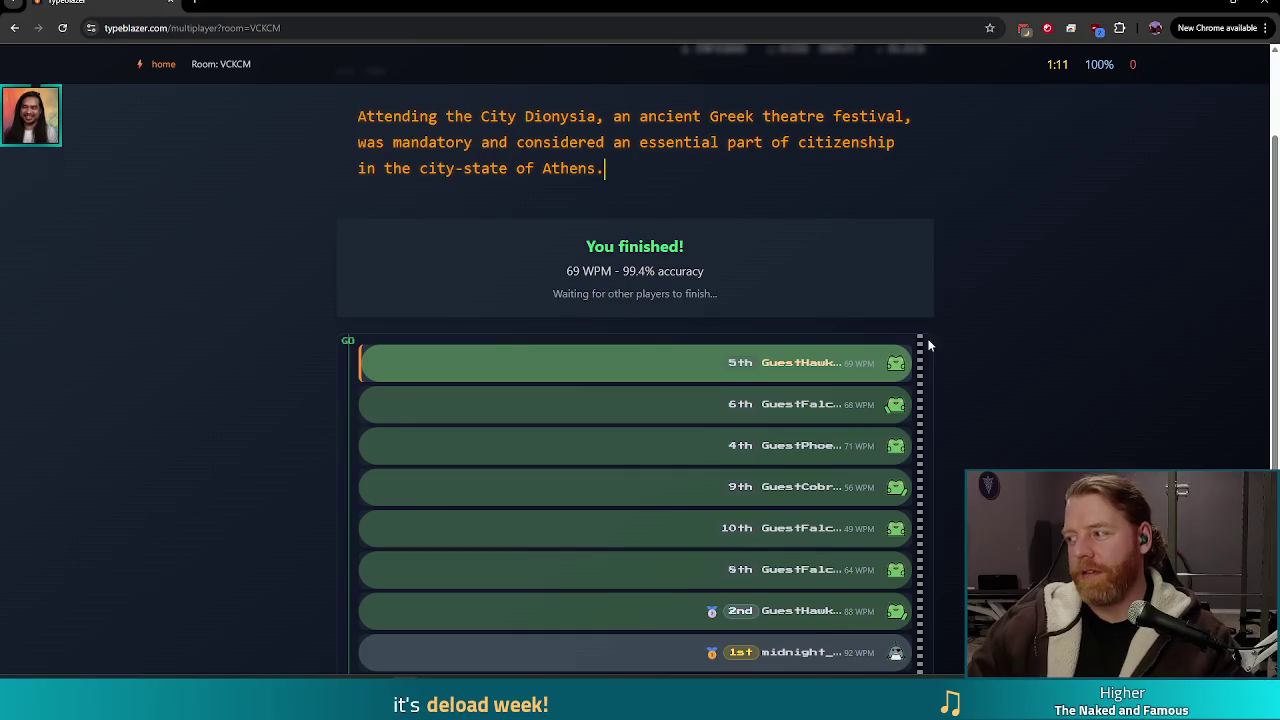
{"action": "scroll", "coordinate": [998, 336], "scroll_direction": "down", "scroll_amount": 2}
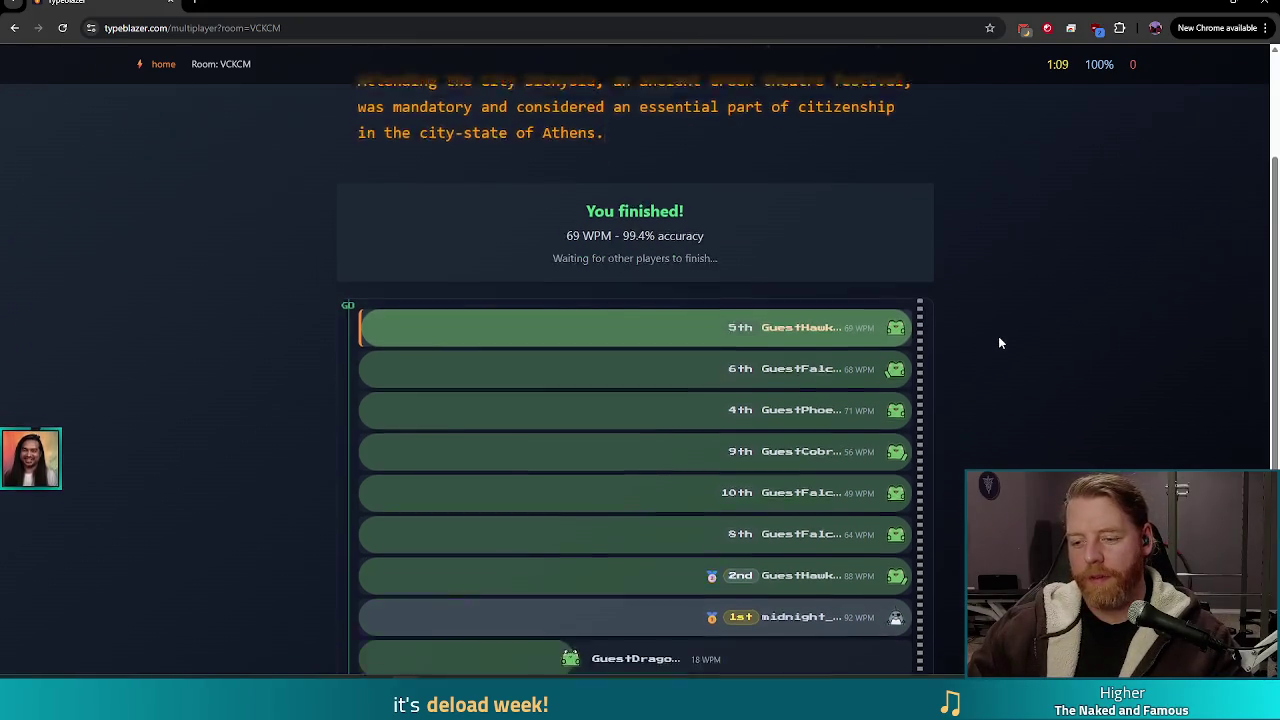
{"action": "scroll", "coordinate": [1077, 272], "scroll_direction": "up", "scroll_amount": 1}
{"action": "left_click_drag", "start_coordinate": [818, 230], "coordinate": [876, 230]}
{"action": "scroll", "coordinate": [892, 240], "scroll_direction": "up", "scroll_amount": 2}
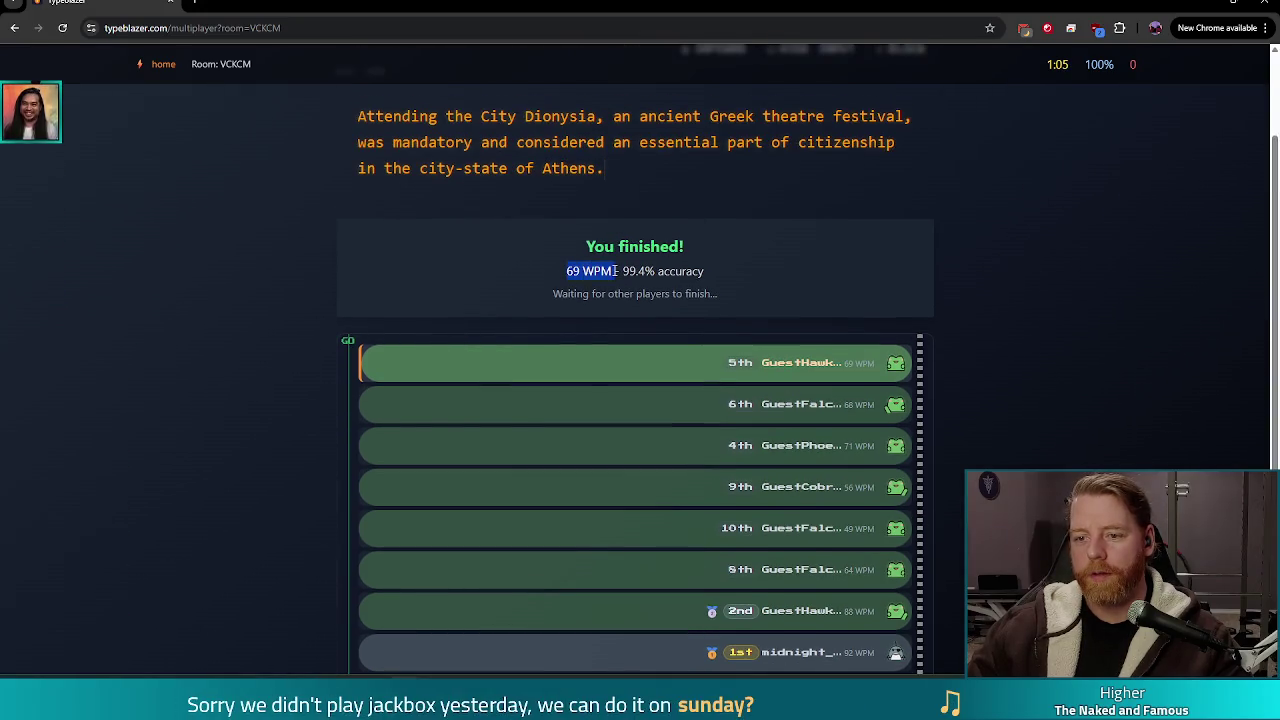
{"action": "scroll", "coordinate": [988, 462], "scroll_direction": "down", "scroll_amount": 1}
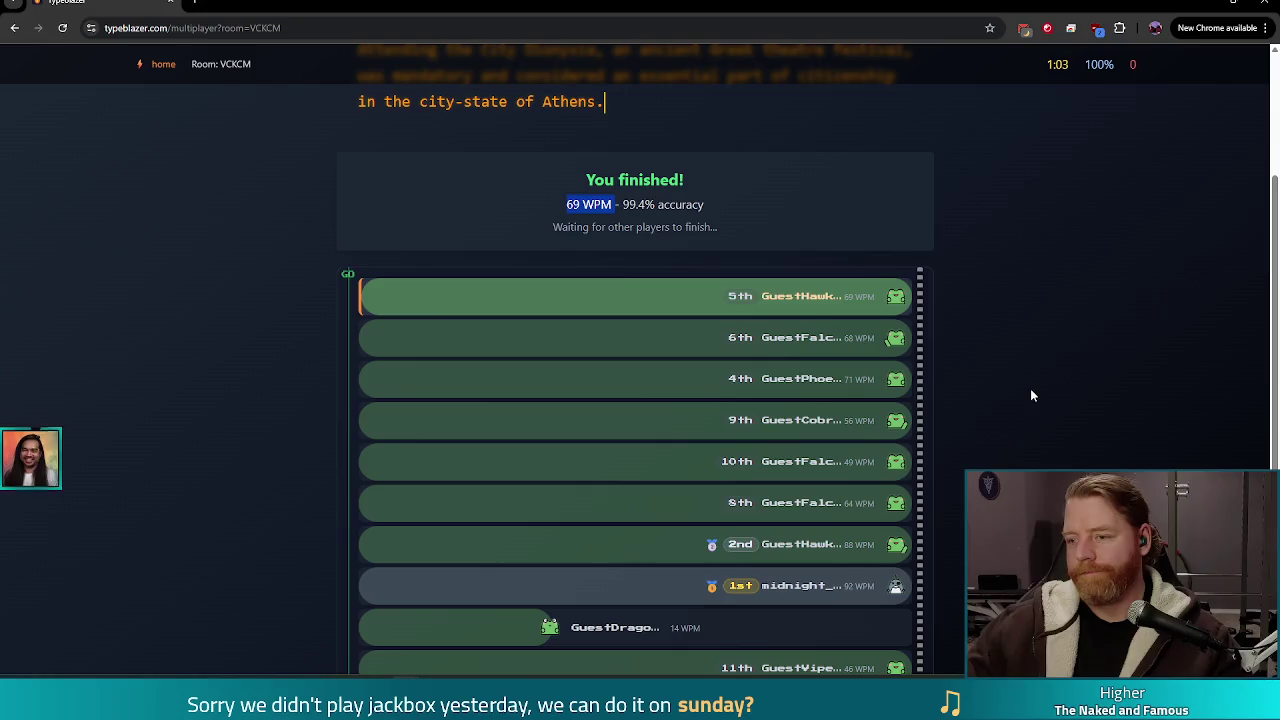
{"action": "scroll", "coordinate": [1031, 394], "scroll_direction": "down", "scroll_amount": 3}
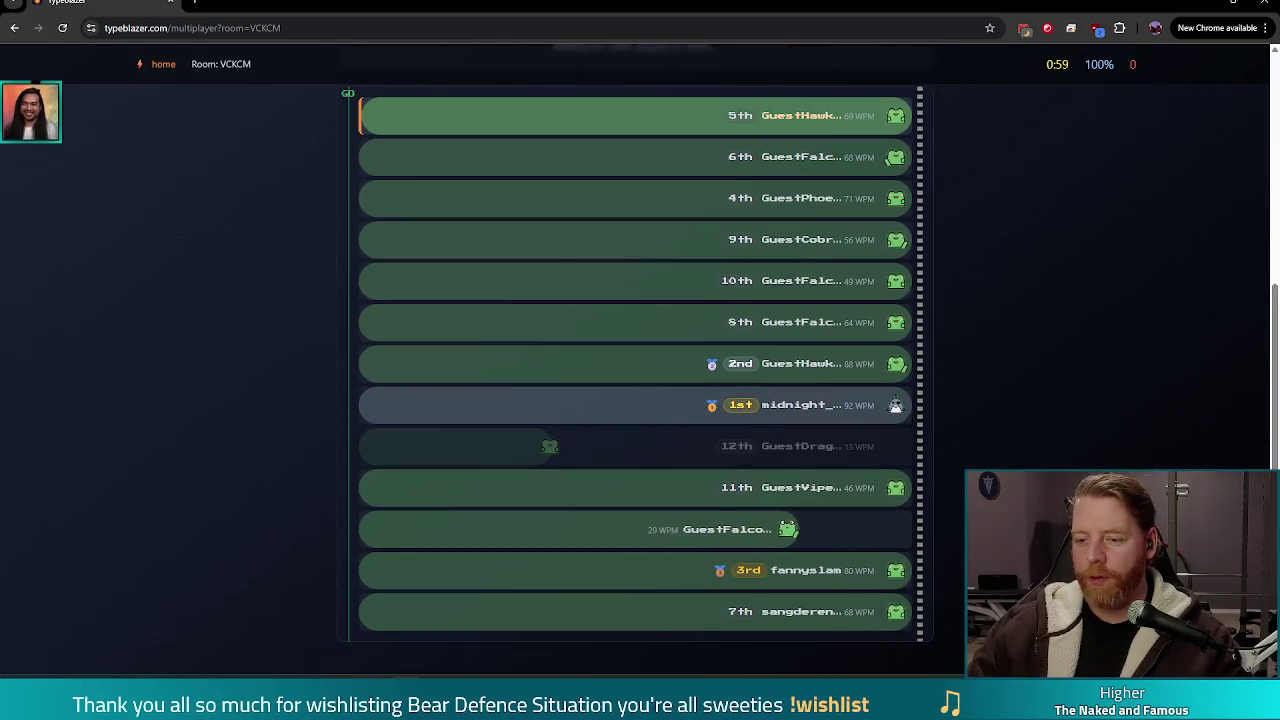
{"action": "scroll", "coordinate": [640, 360], "scroll_direction": "up", "scroll_amount": 5}
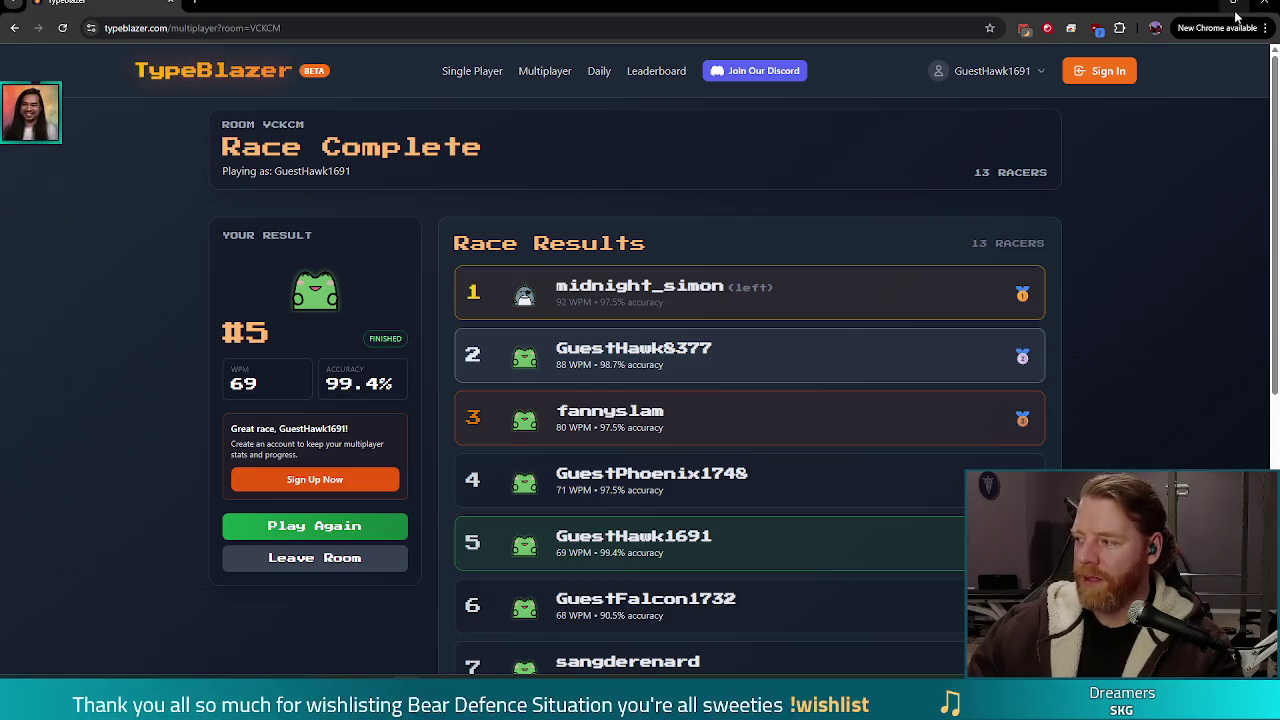
{"action": "mouse_move", "coordinate": [1233, 4]}
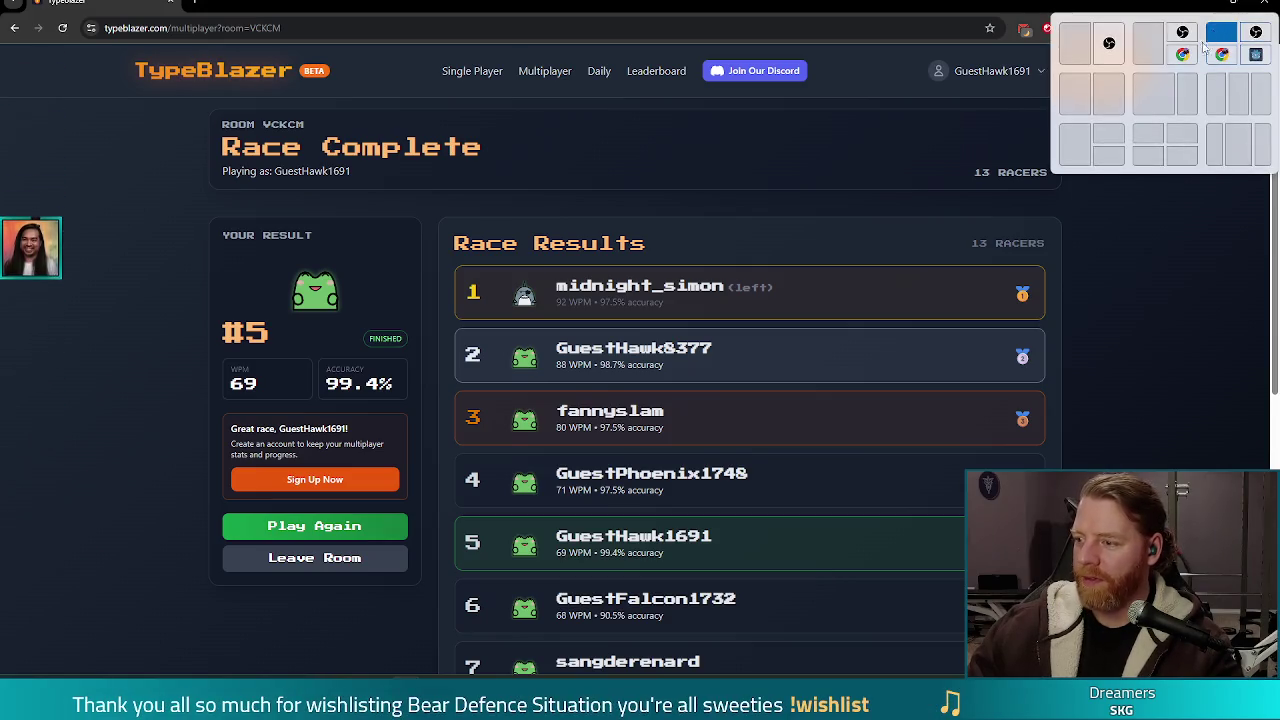
{"action": "left_click", "coordinate": [1266, 4]}
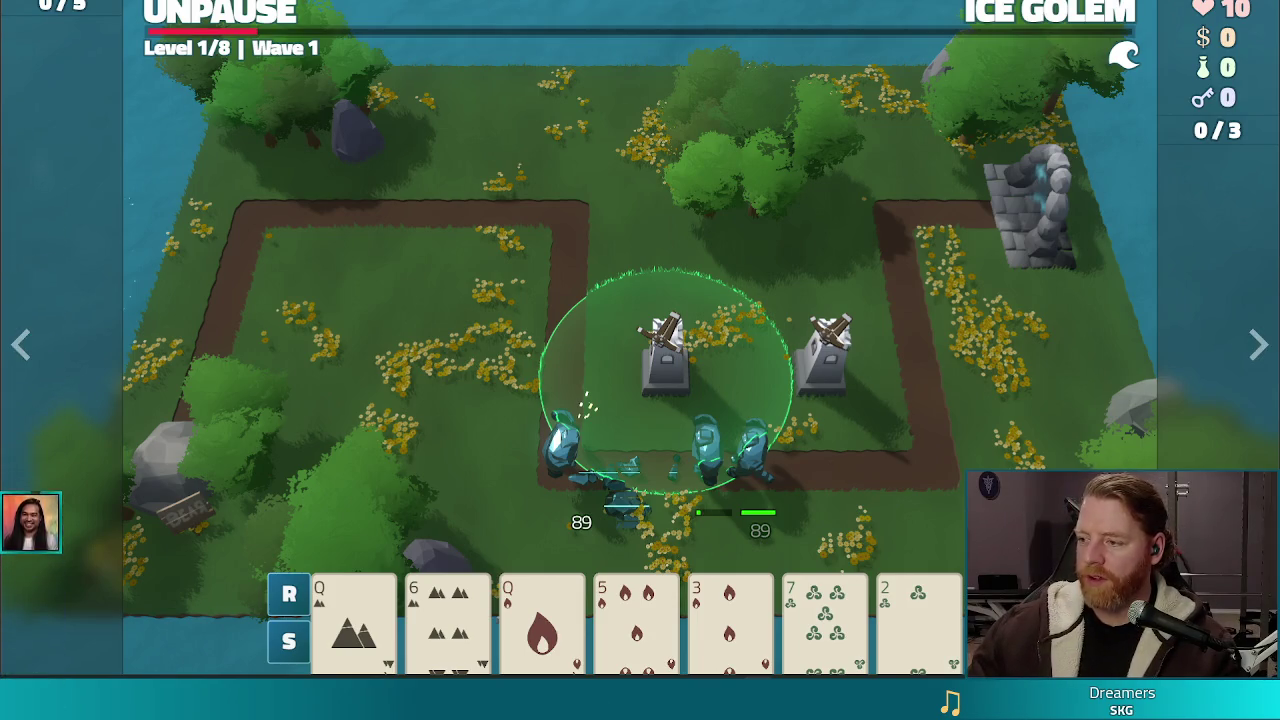
Step: Exit full screen with F11 and close the enlarged screenshot with Esc
{"action": "key", "text": "F11"}
{"action": "key", "text": "Escape"}
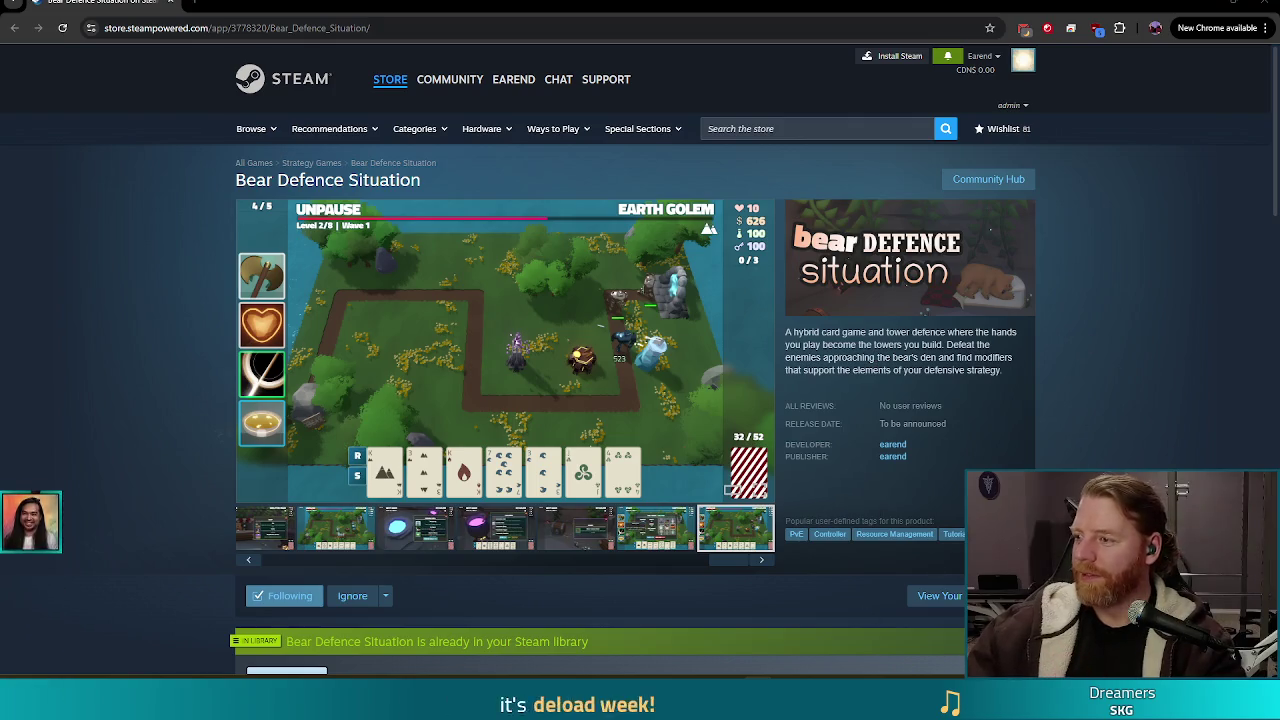
Step: Start a new game in Godot and play three sixes as a Ballista Tower
{"action": "left_click", "coordinate": [1262, 5]}
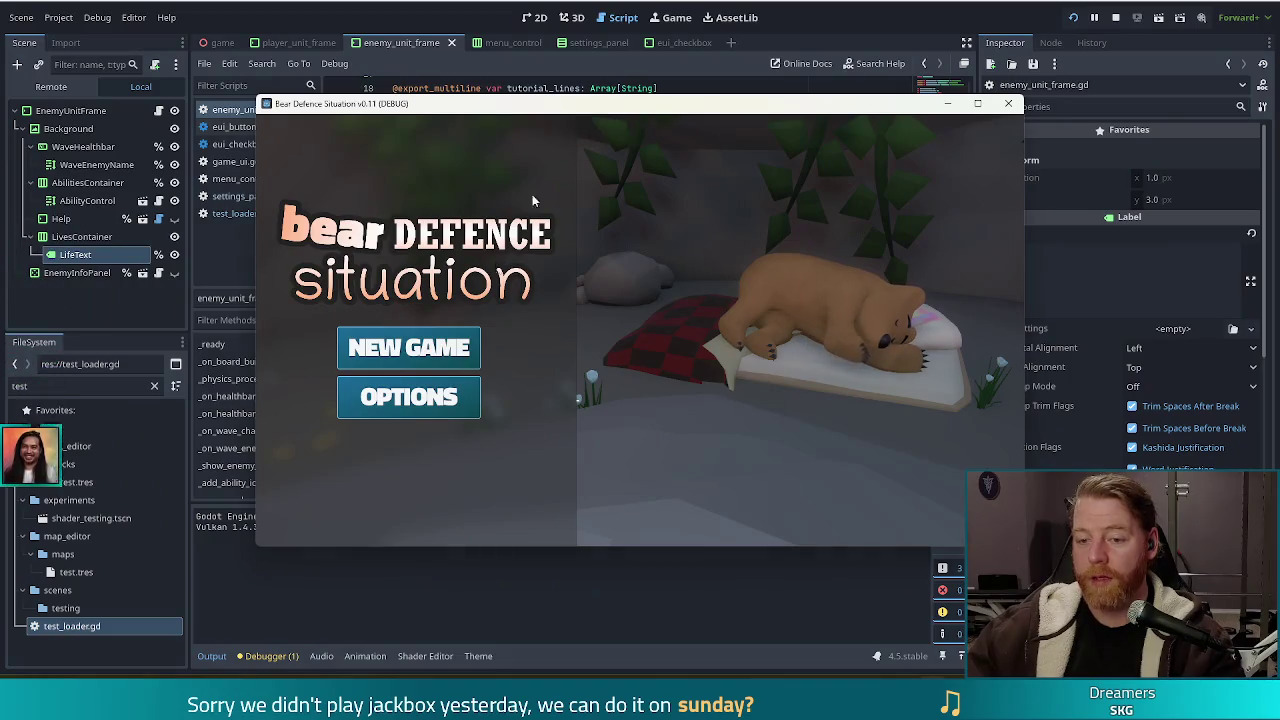
{"action": "left_click", "coordinate": [420, 348]}
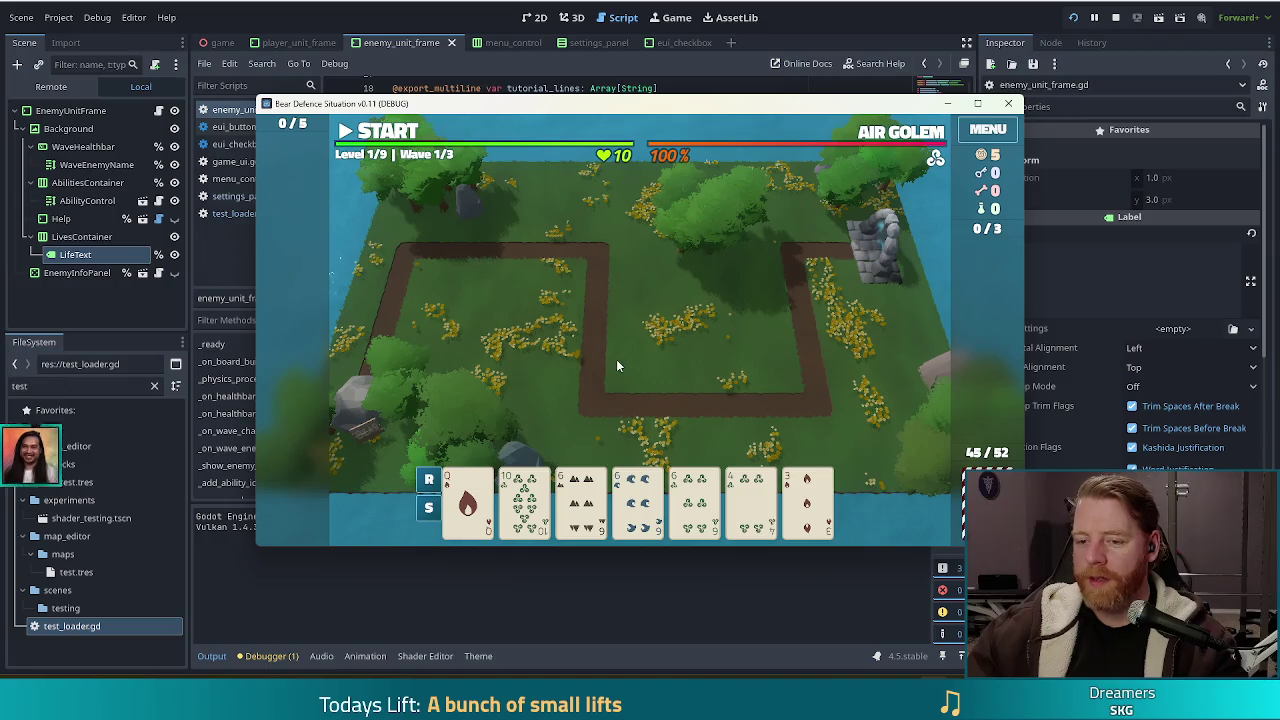
{"action": "left_click", "coordinate": [580, 500]}
{"action": "left_click", "coordinate": [637, 500]}
{"action": "left_click", "coordinate": [695, 500]}
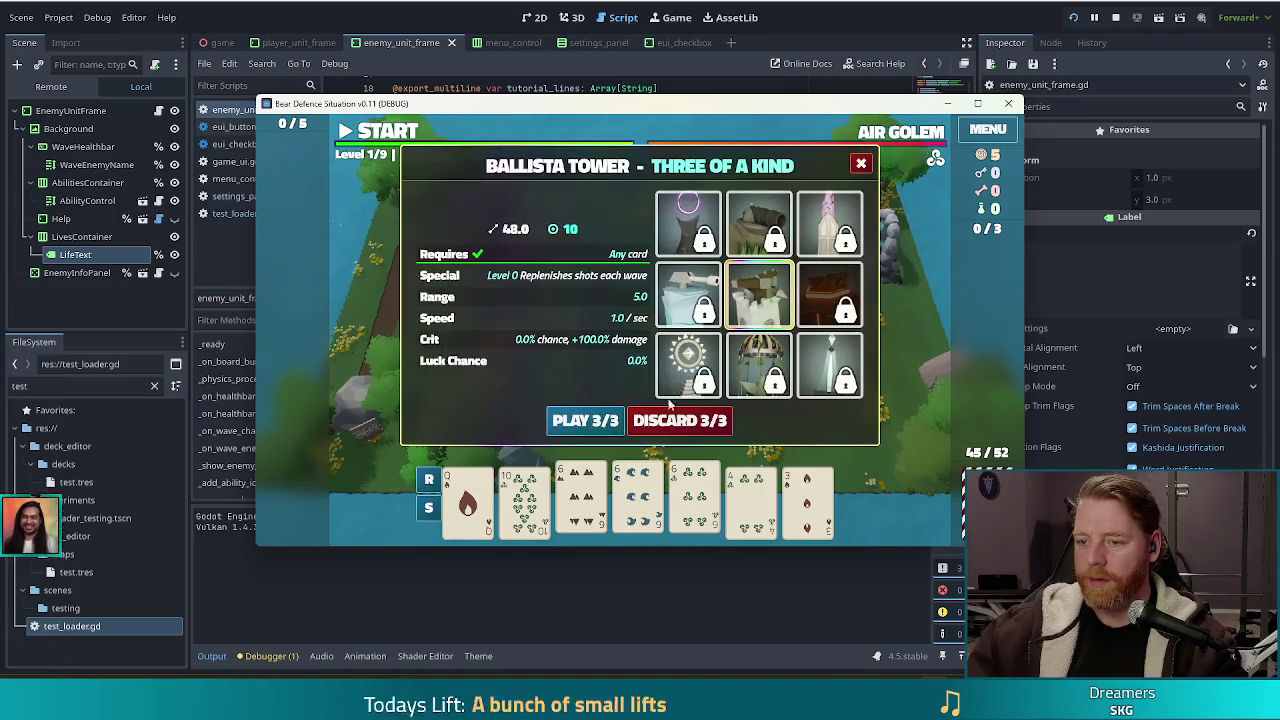
{"action": "left_click", "coordinate": [598, 422]}
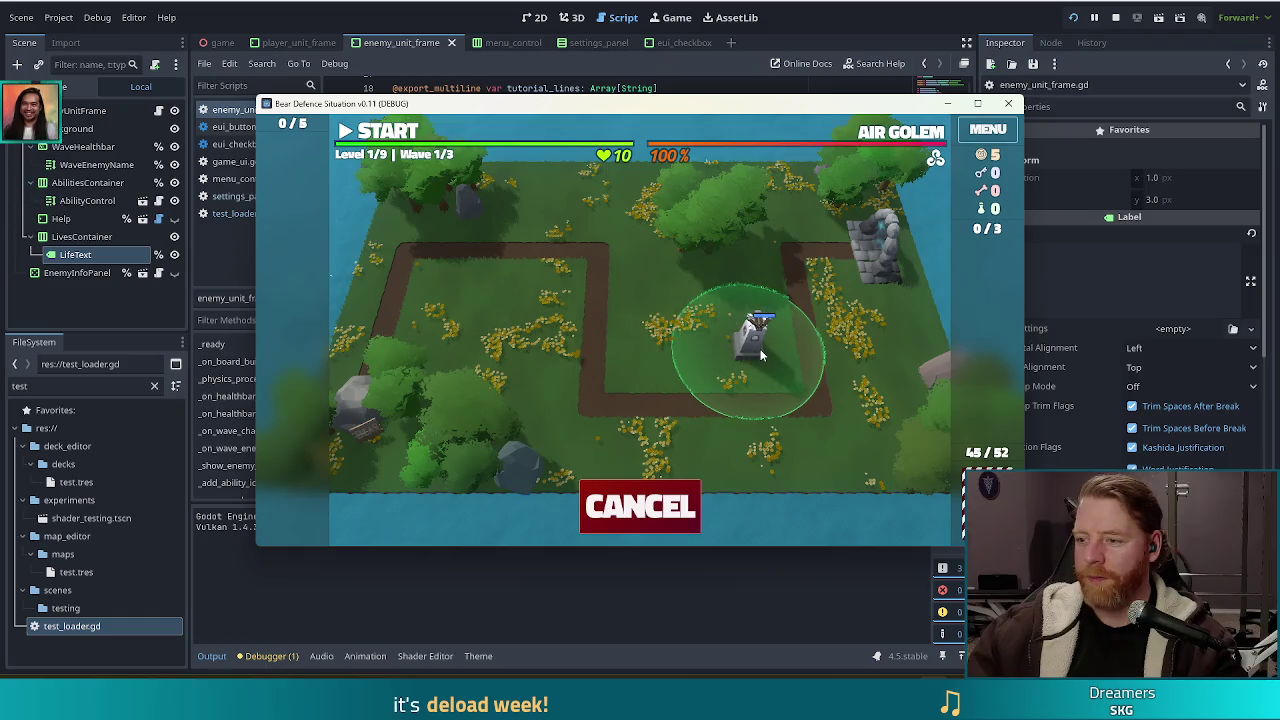
Step: Place the Ballista Tower, launch the first wave, then stop the running game
{"action": "left_click", "coordinate": [741, 376]}
{"action": "left_click", "coordinate": [385, 132]}
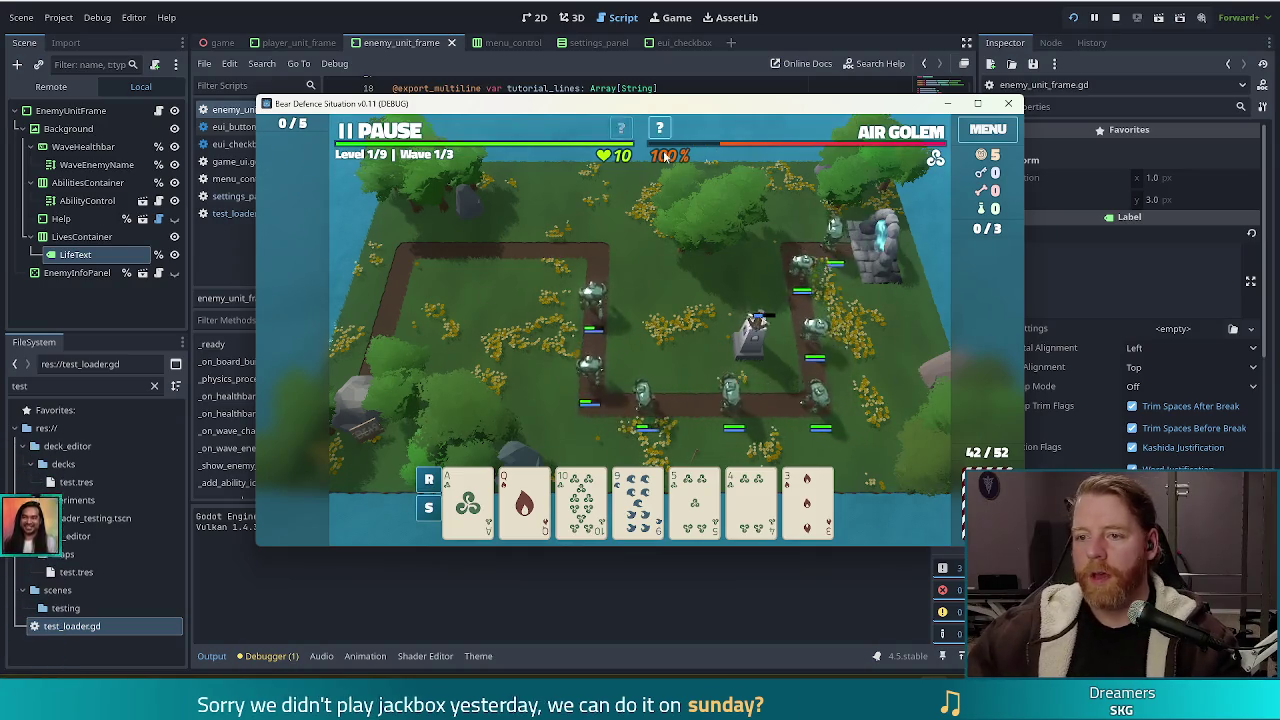
{"action": "mouse_move", "coordinate": [731, 149]}
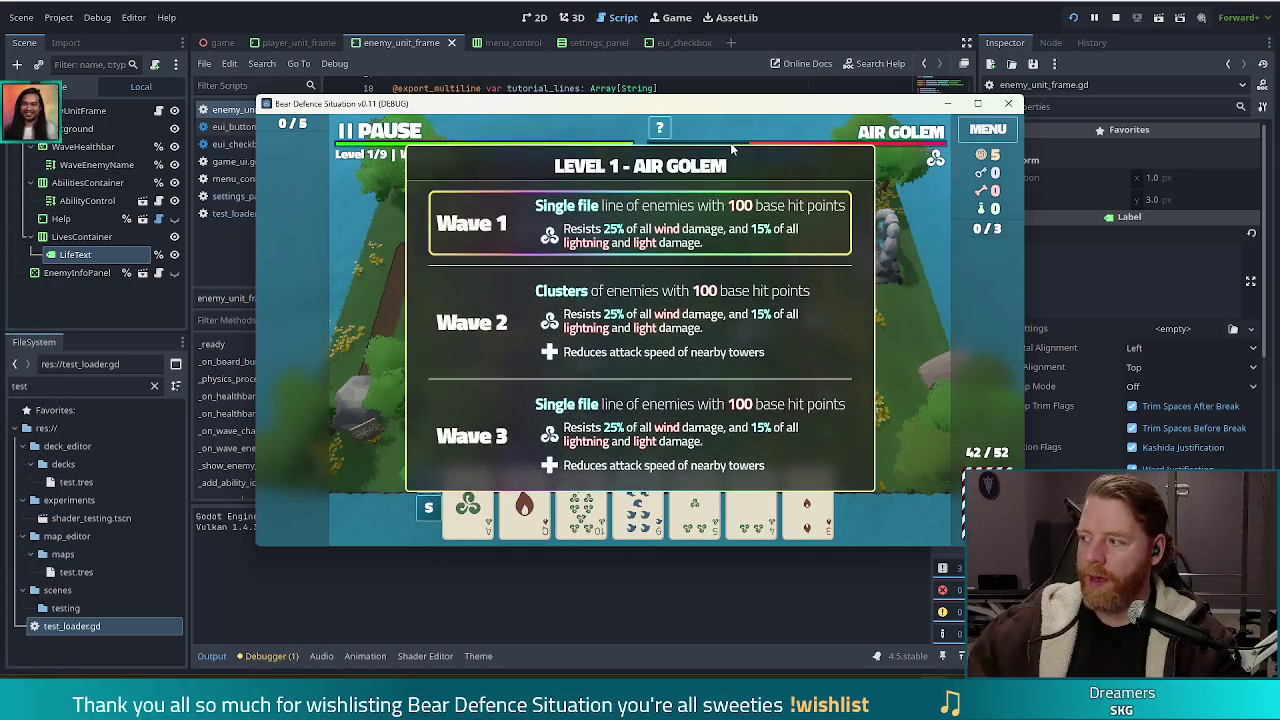
{"action": "left_click", "coordinate": [1115, 17]}
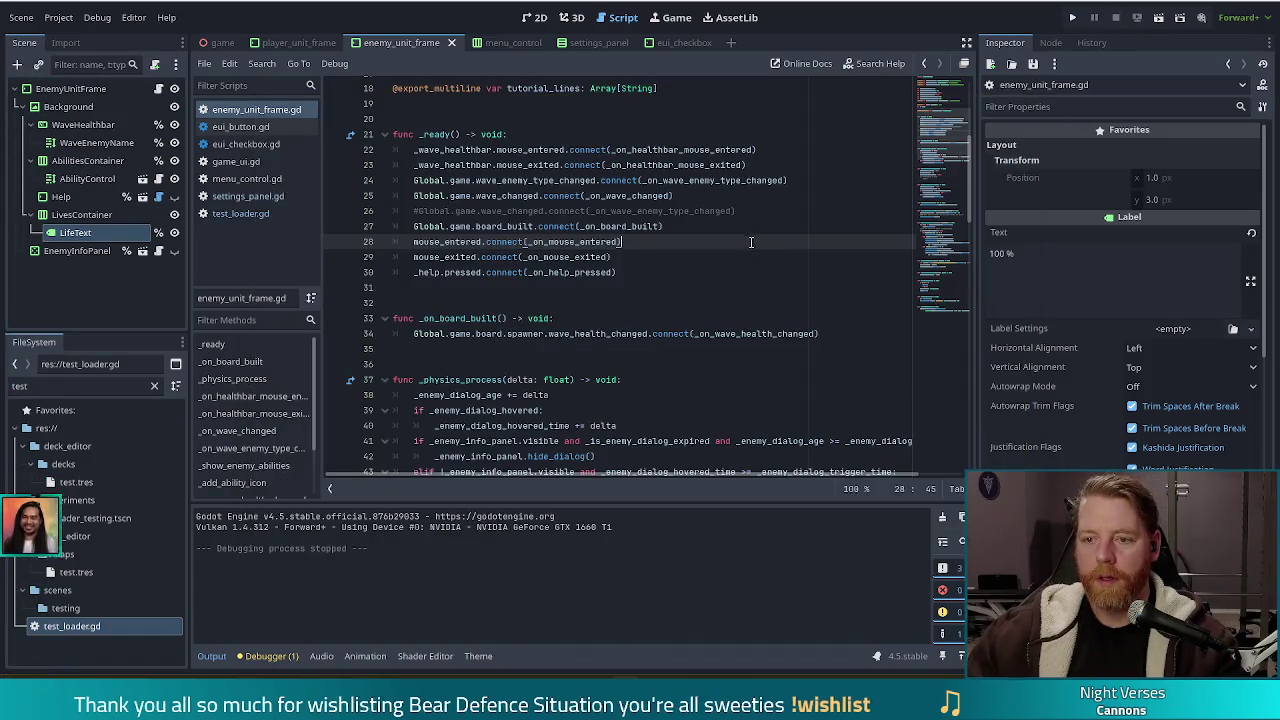
Step: Inspect the signal connections on lines 23, 24 and 27 of the _ready function
{"action": "left_click", "coordinate": [818, 170]}
{"action": "left_click", "coordinate": [698, 183]}
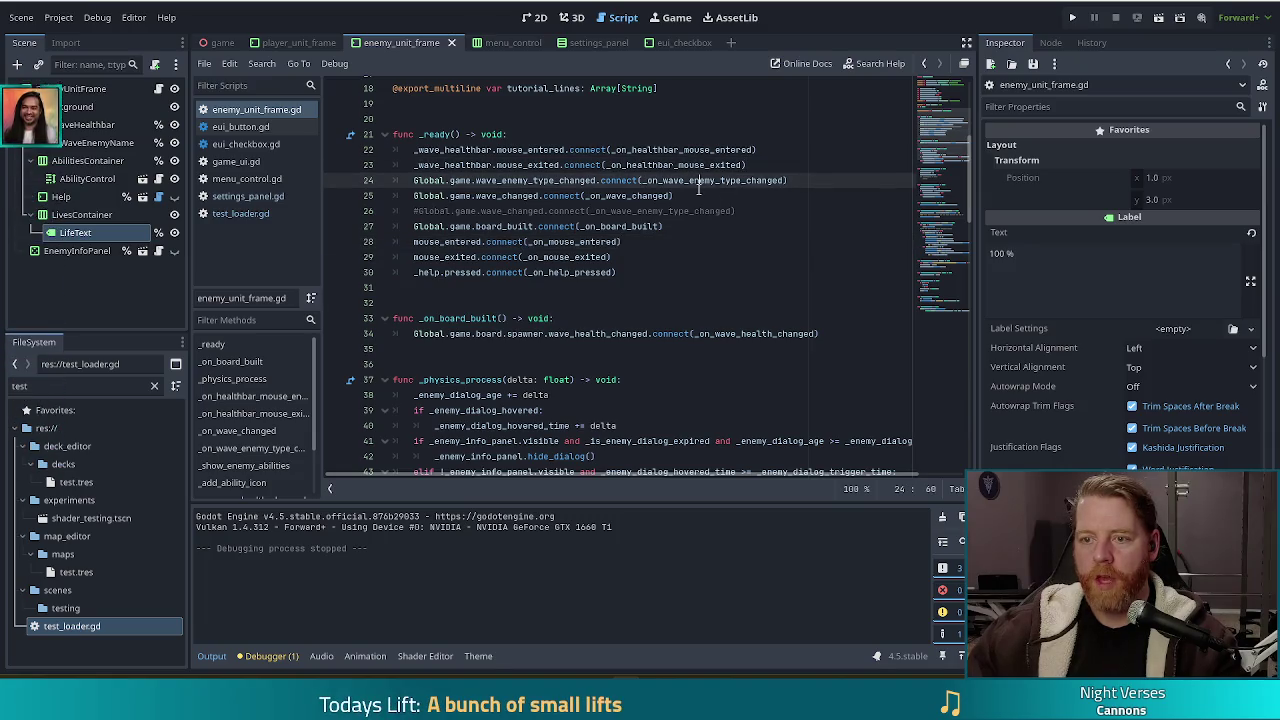
{"action": "left_click", "coordinate": [695, 225]}
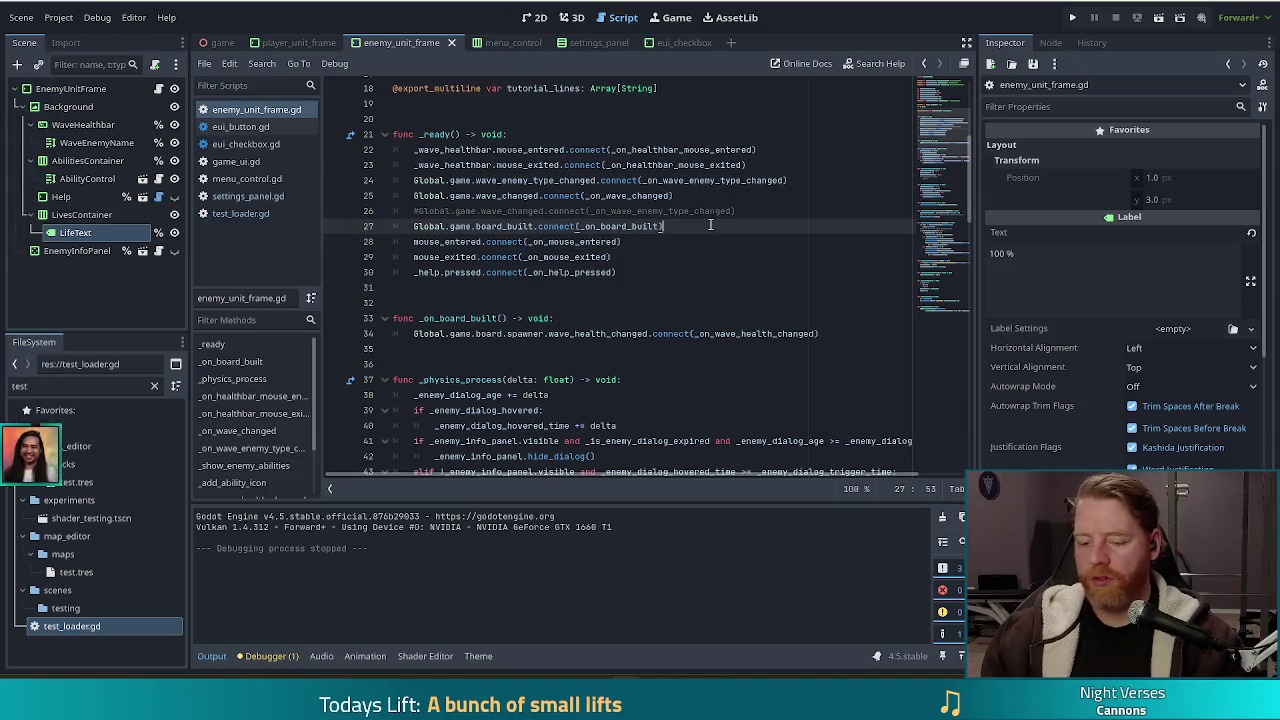
Step: Search the project for 'health_changed' and open the line 34 match in enemy_unit_frame.gd
{"action": "key", "text": "ctrl+shift+f"}
{"action": "type", "text": "health"}
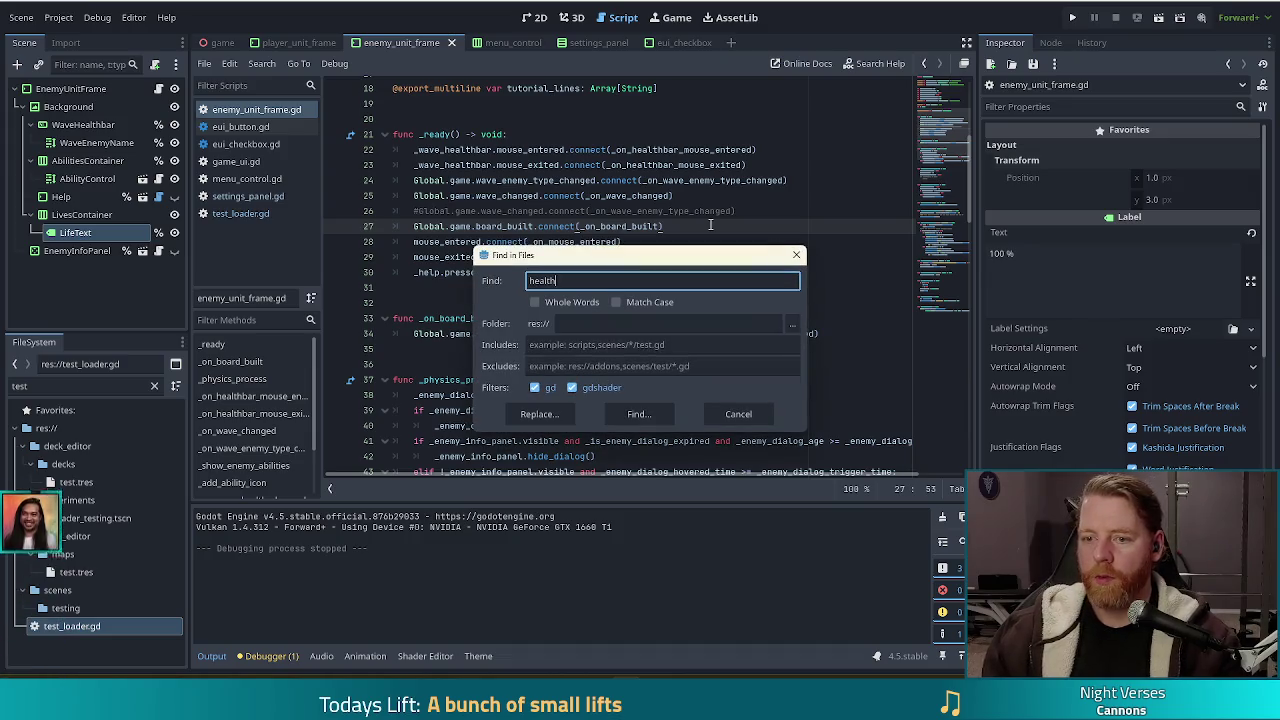
{"action": "type", "text": "_changed"}
{"action": "key", "text": "Return"}
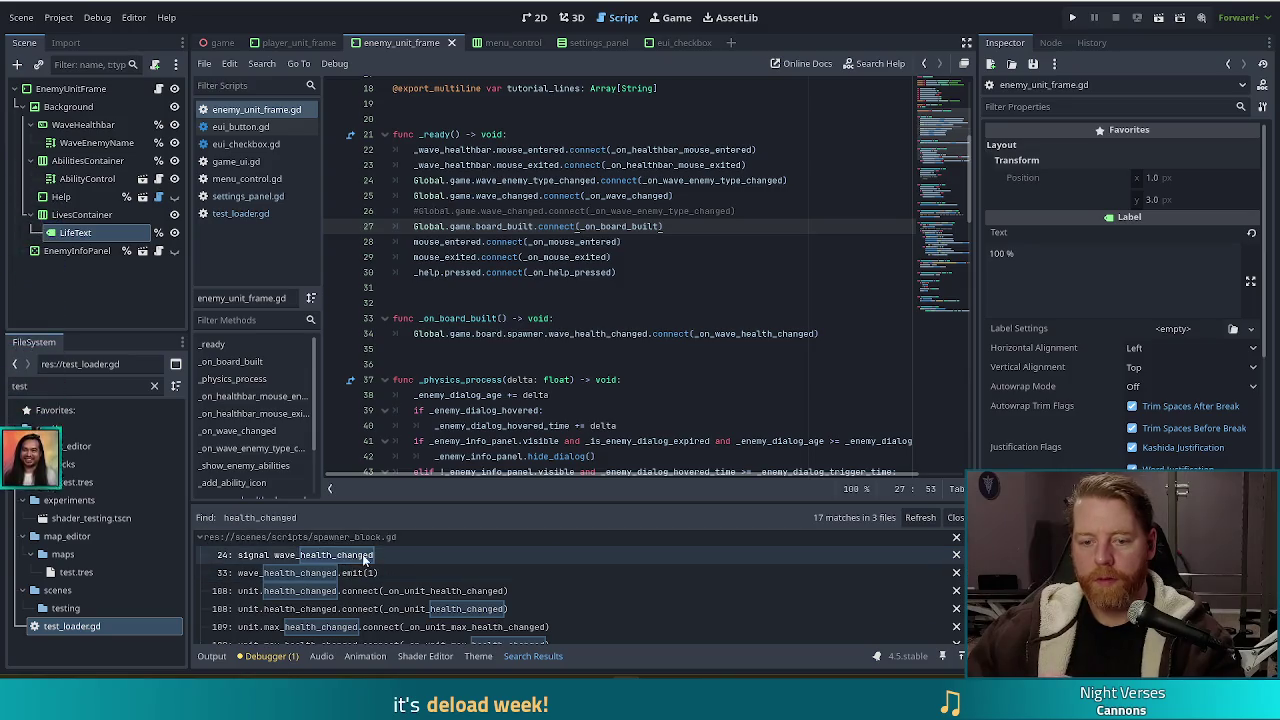
{"action": "scroll", "coordinate": [438, 556], "scroll_direction": "down", "scroll_amount": 5}
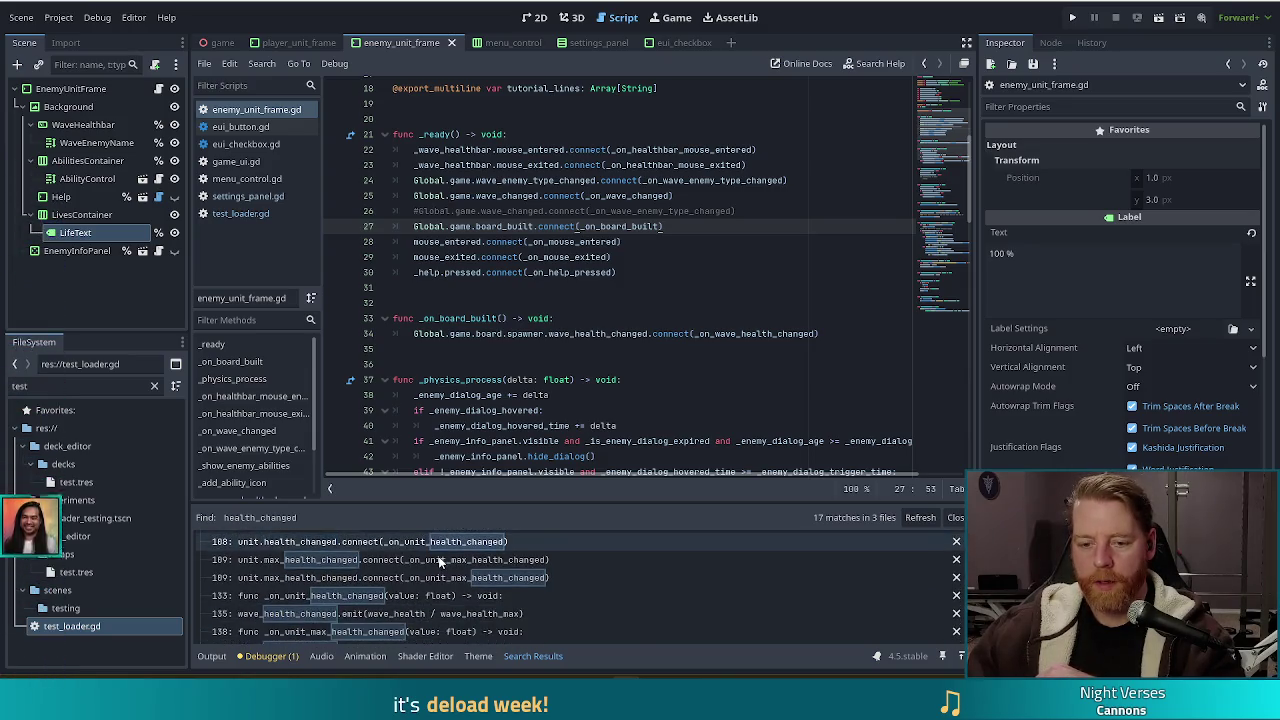
{"action": "scroll", "coordinate": [438, 566], "scroll_direction": "down", "scroll_amount": 1}
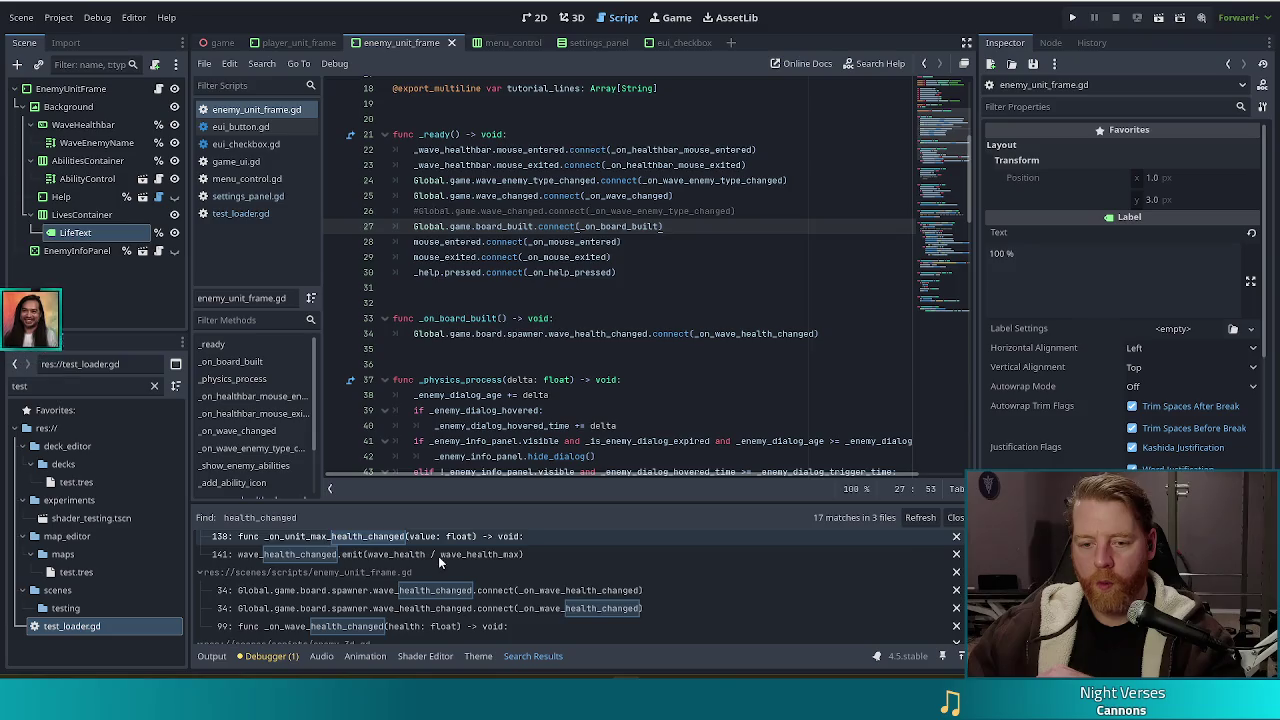
{"action": "left_click", "coordinate": [553, 593]}
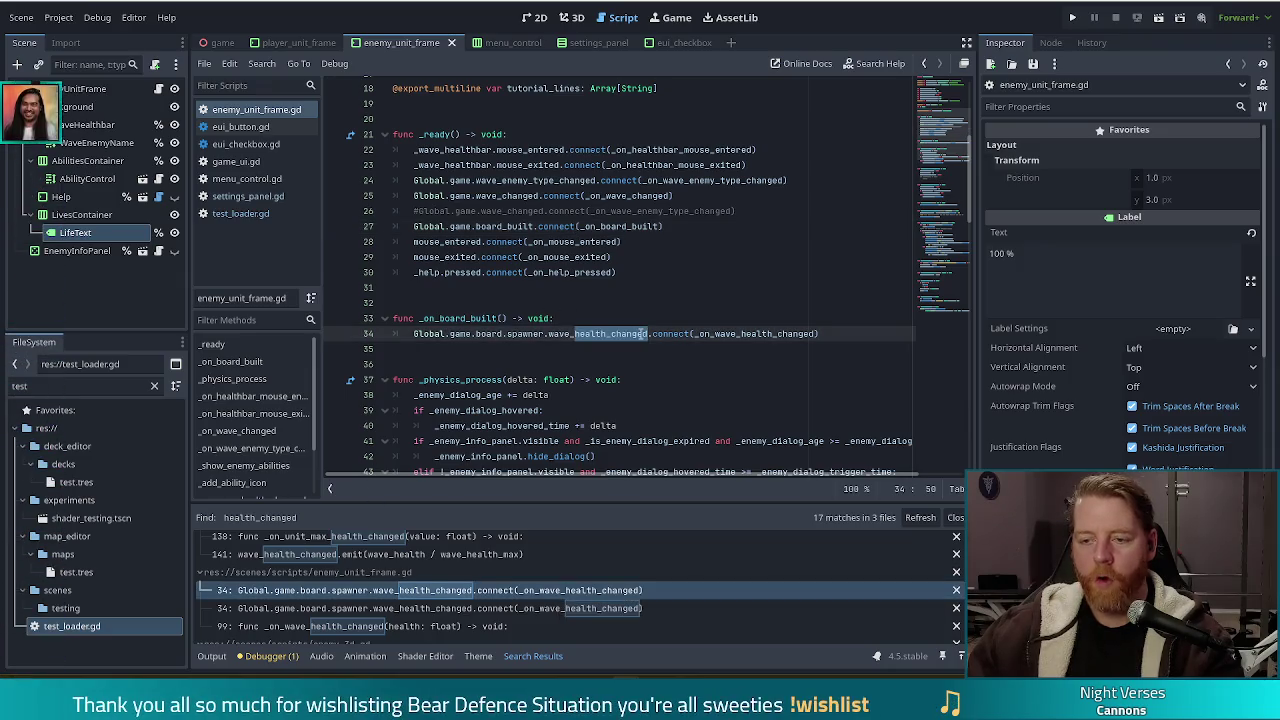
{"action": "mouse_move", "coordinate": [647, 335]}
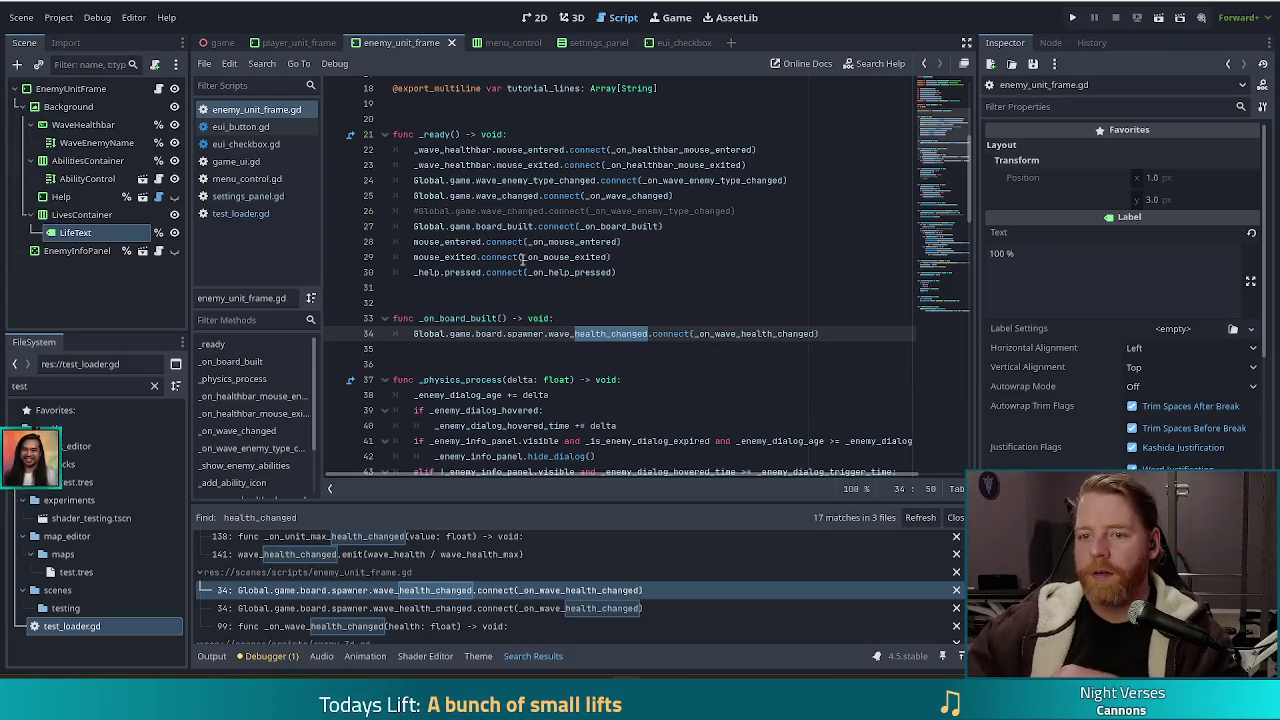
{"action": "left_click_drag", "start_coordinate": [631, 271], "coordinate": [612, 138]}
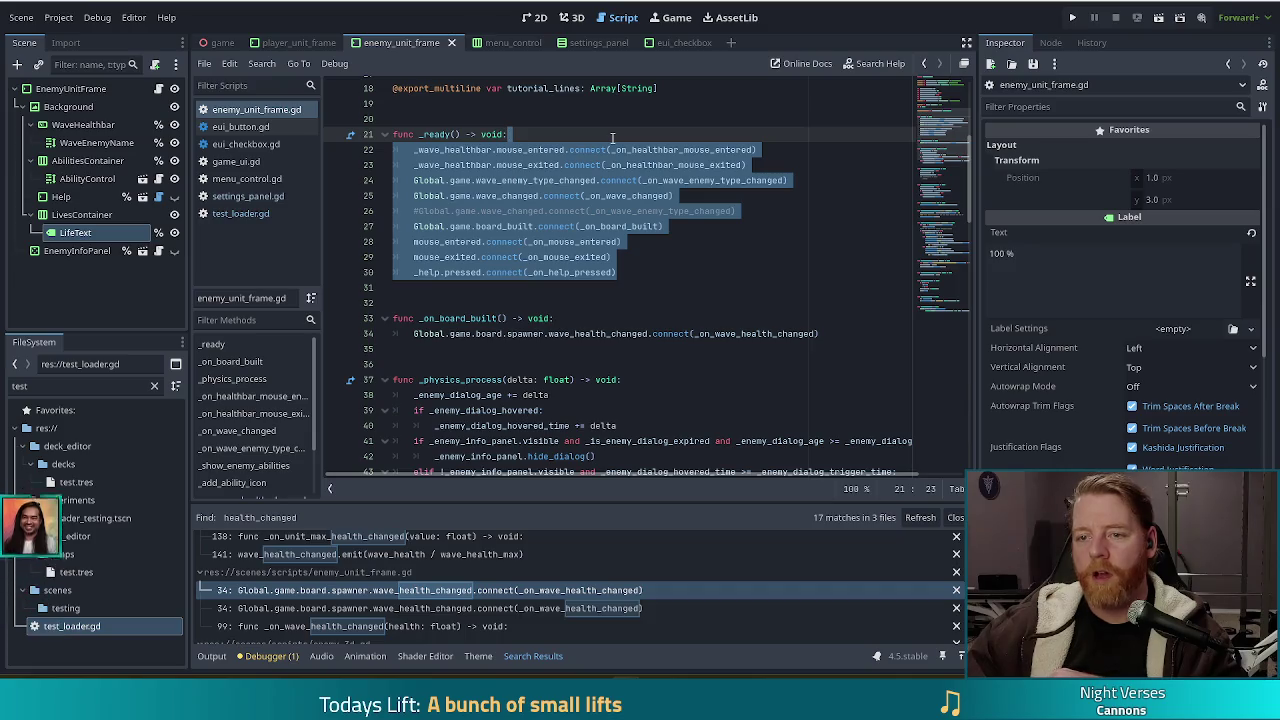
Step: Review lines 29–34, then jump from line 34 to the _on_wave_health_changed definition at line 99
{"action": "mouse_move", "coordinate": [607, 147]}
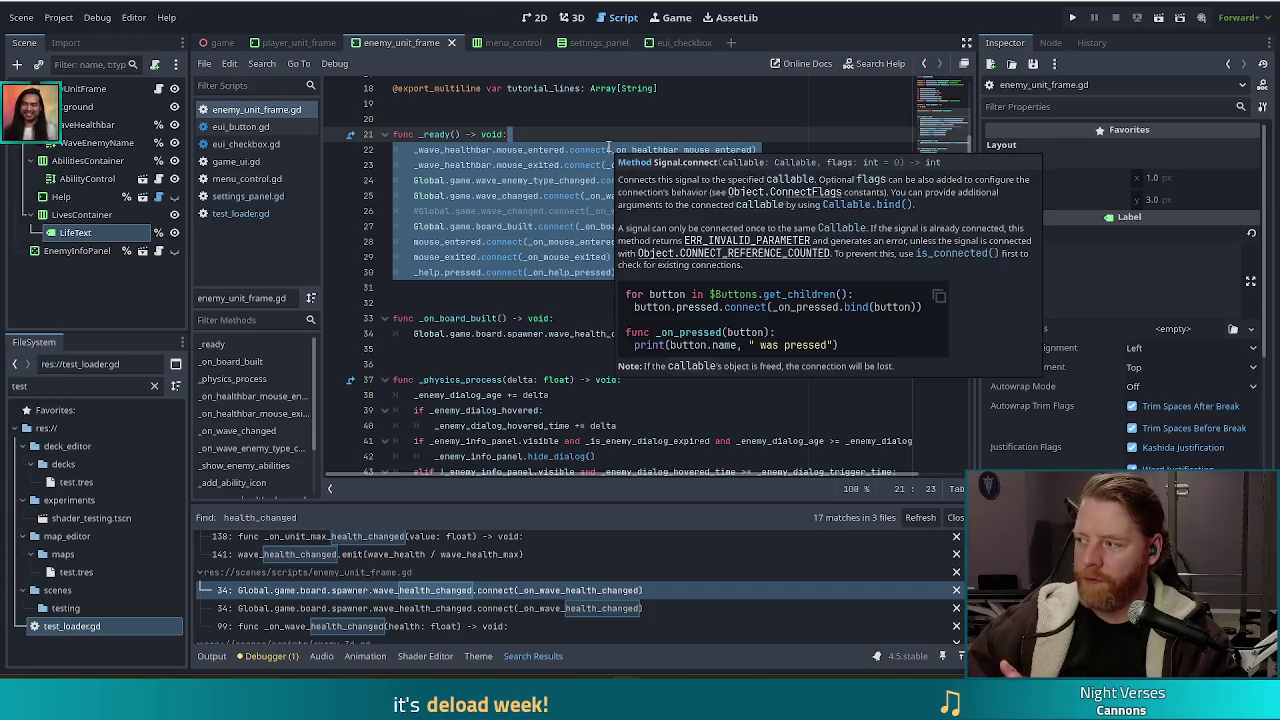
{"action": "left_click", "coordinate": [822, 333]}
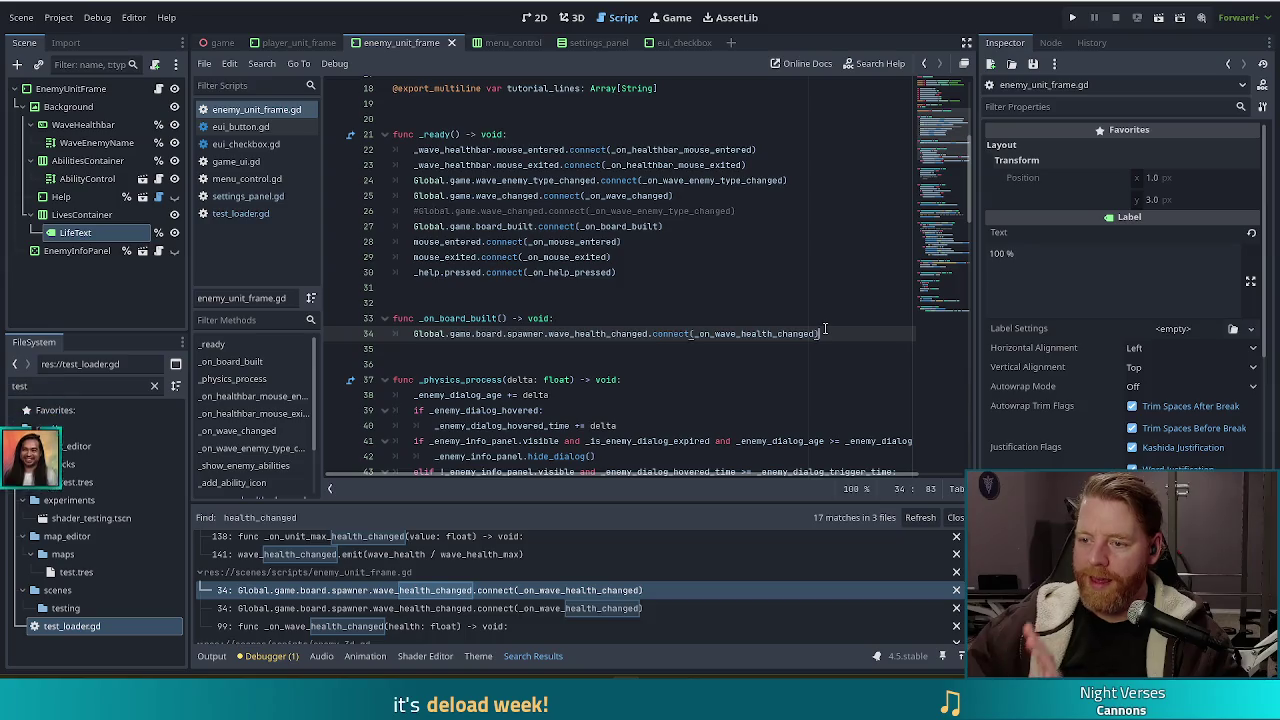
{"action": "left_click_drag", "start_coordinate": [825, 329], "coordinate": [830, 319]}
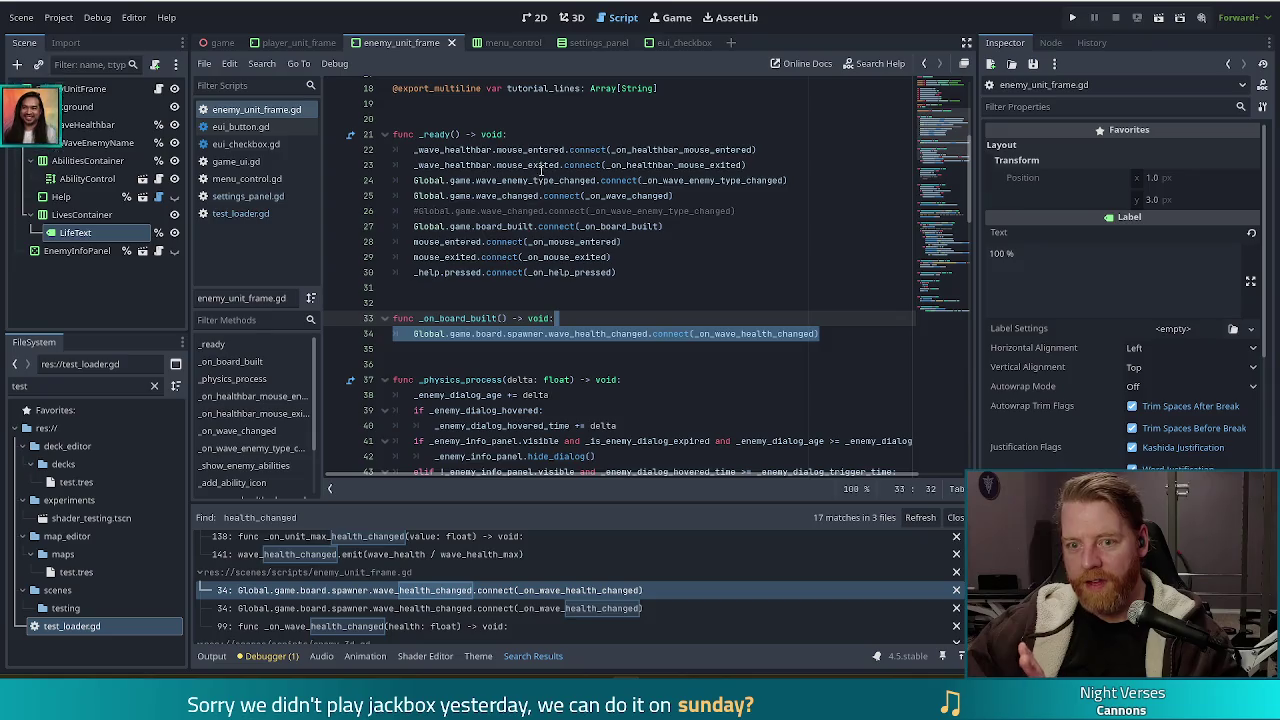
{"action": "left_click", "coordinate": [549, 229]}
{"action": "left_click_drag", "start_coordinate": [820, 334], "coordinate": [839, 316]}
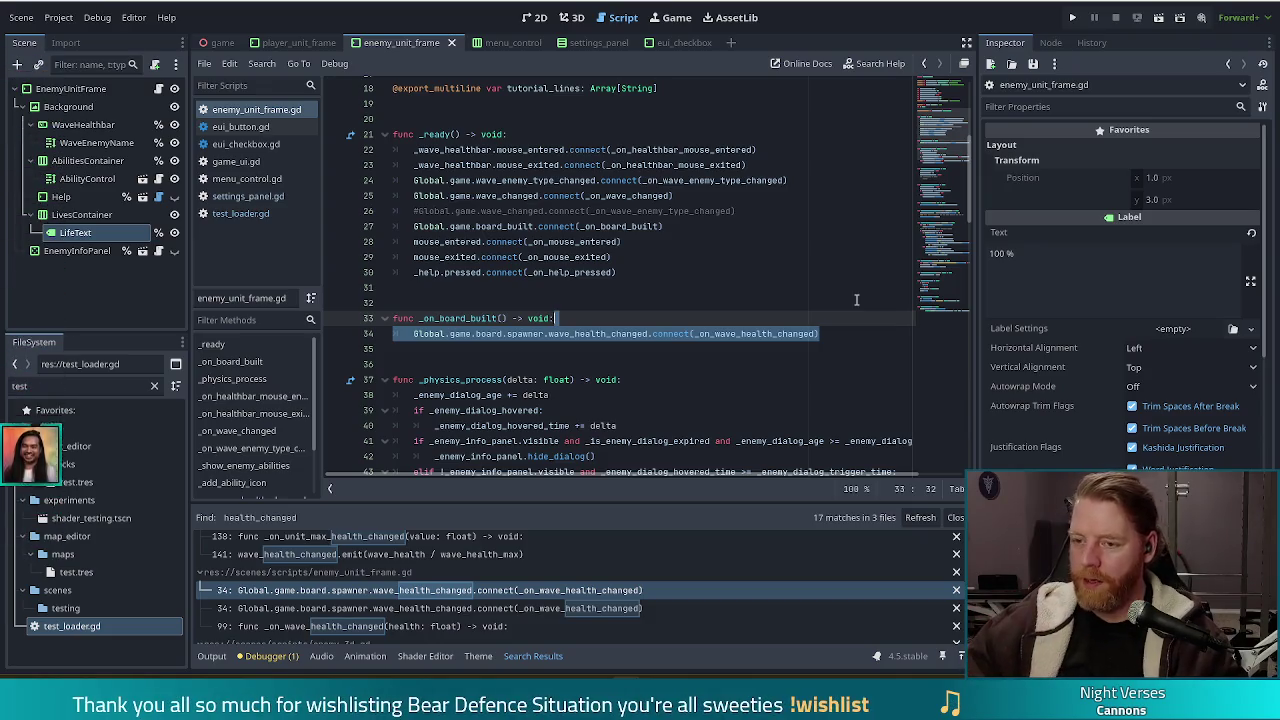
{"action": "left_click", "coordinate": [586, 334]}
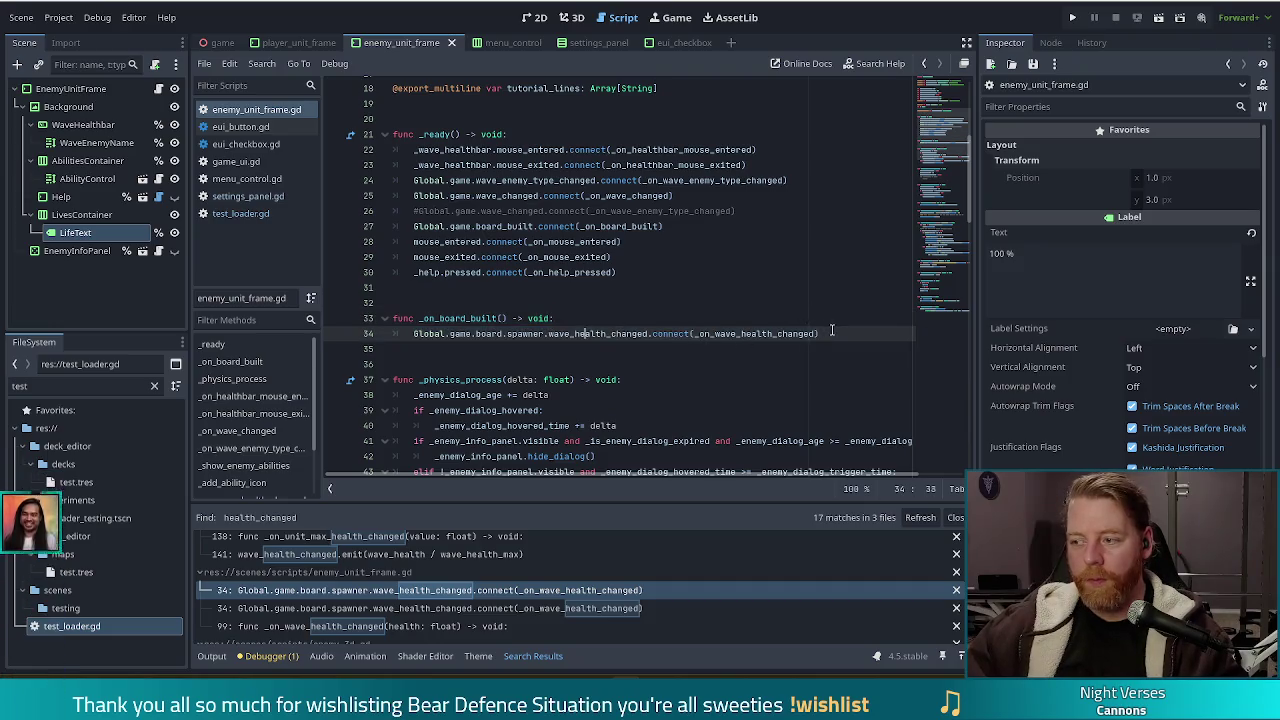
{"action": "left_click_drag", "start_coordinate": [818, 334], "coordinate": [834, 303]}
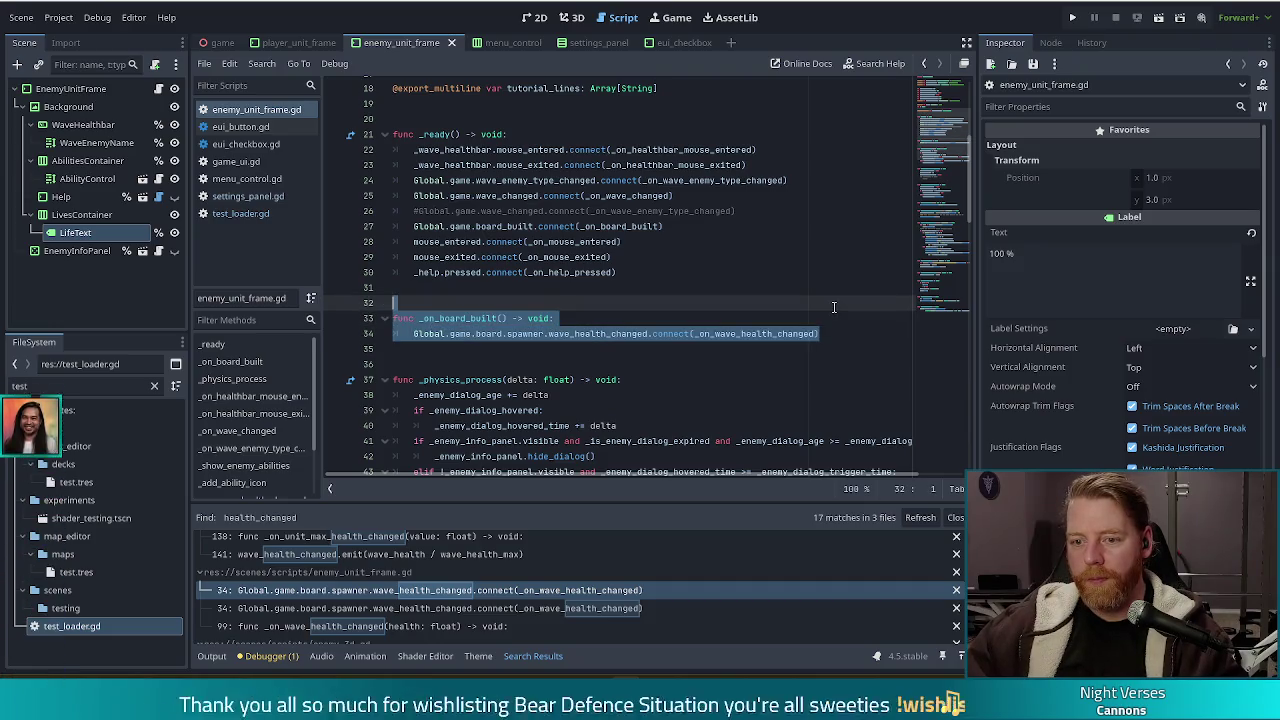
{"action": "left_click", "coordinate": [648, 334]}
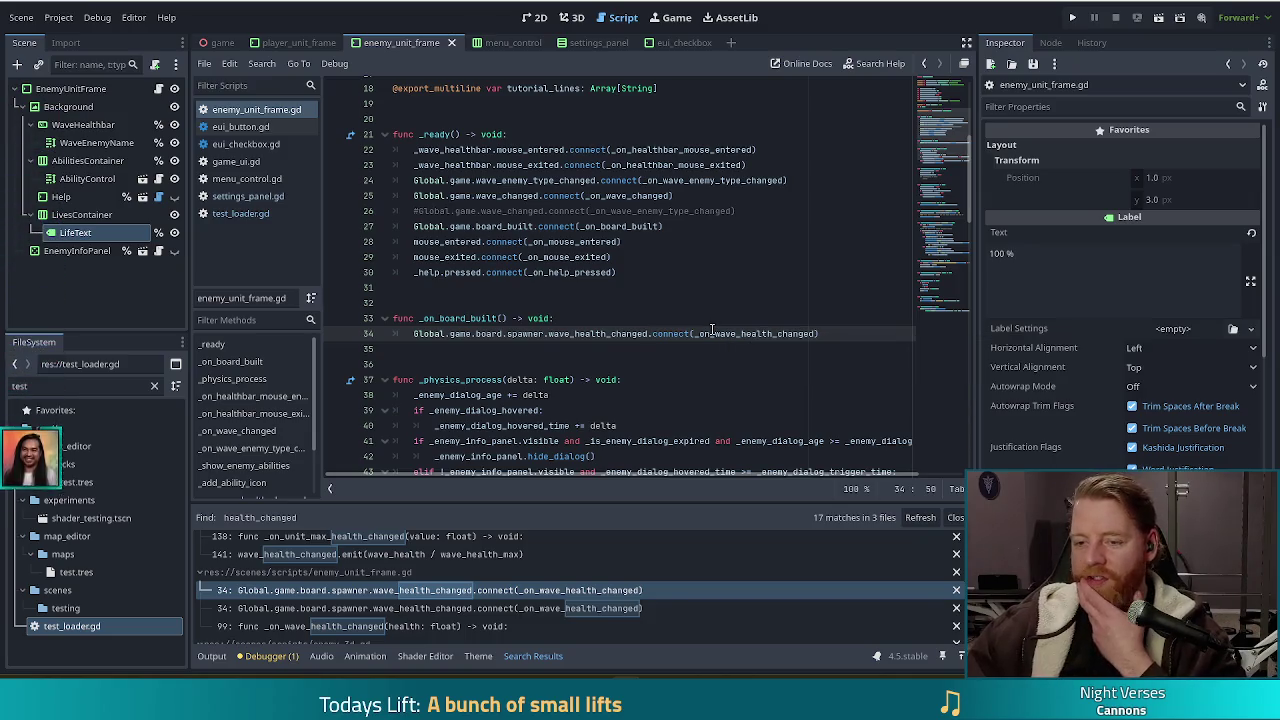
{"action": "left_click_drag", "start_coordinate": [522, 257], "coordinate": [586, 334]}
{"action": "left_click", "coordinate": [652, 334]}
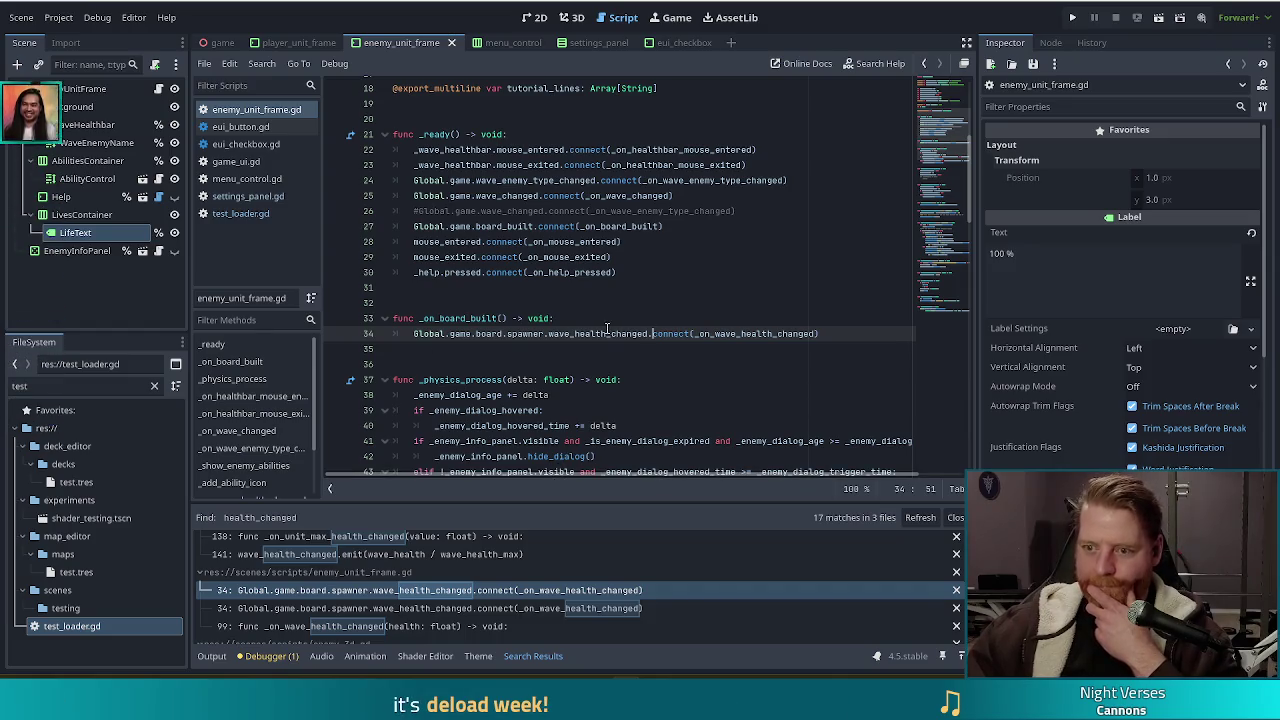
{"action": "left_click", "coordinate": [735, 334]}
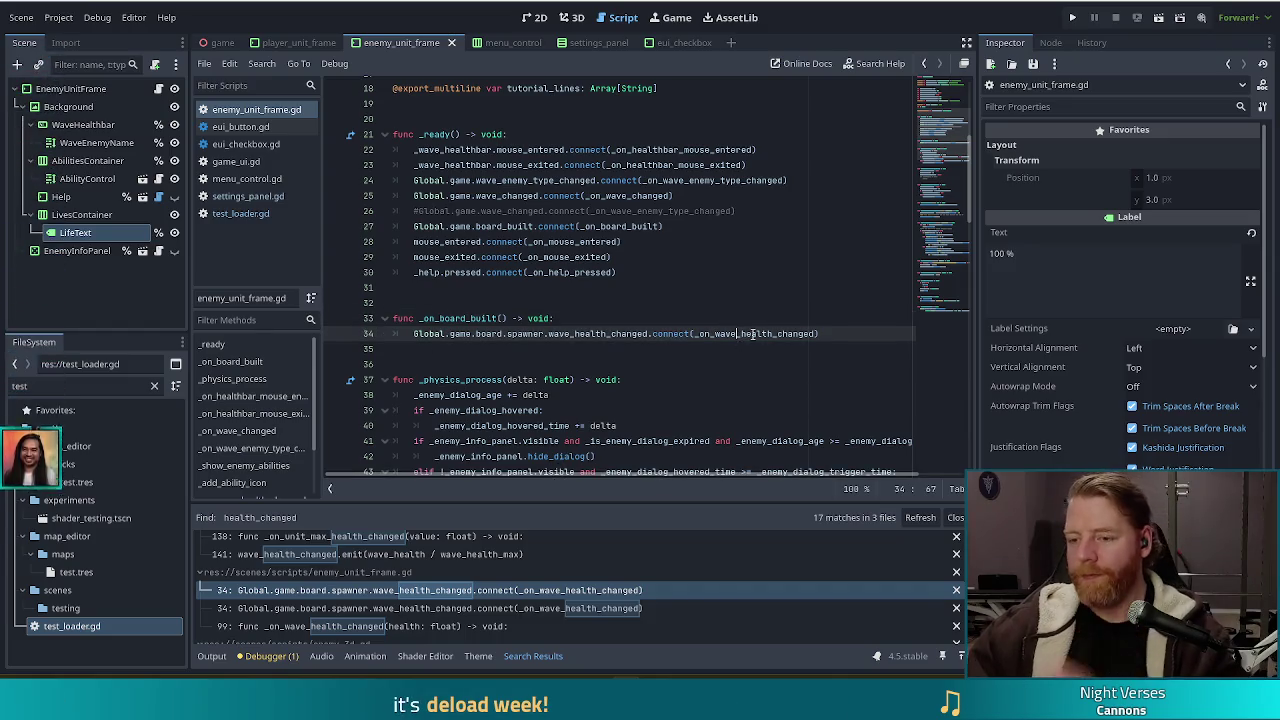
{"action": "left_click", "coordinate": [753, 333], "text": "ctrl"}
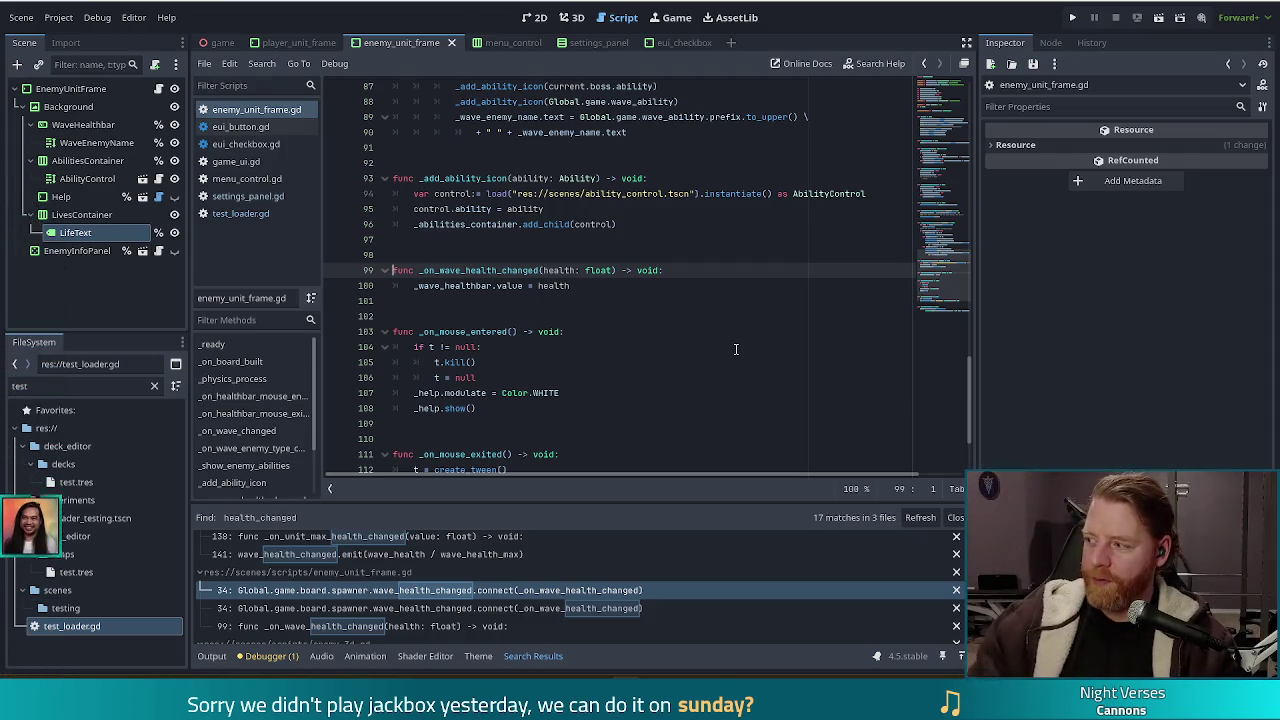
Step: Insert a new line after the _wave_healthbar.value assignment on line 100 and start typing 'life_te'
{"action": "left_click", "coordinate": [592, 286]}
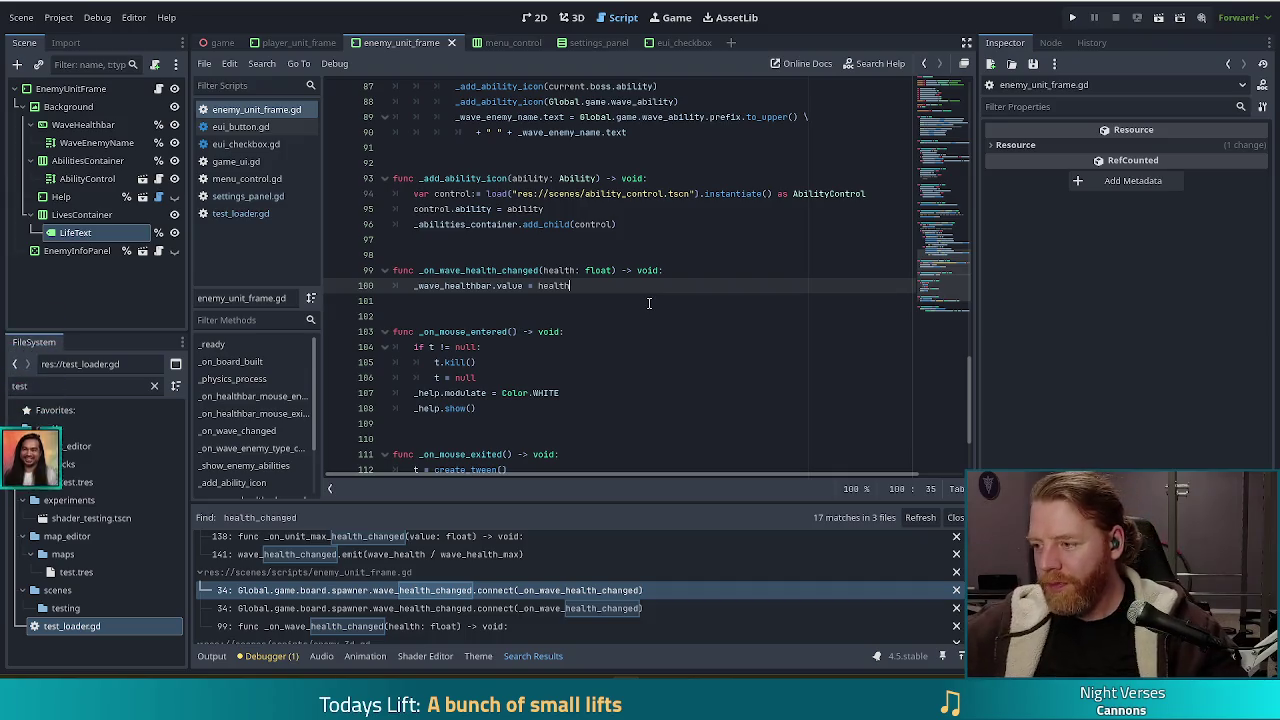
{"action": "key", "text": "Return"}
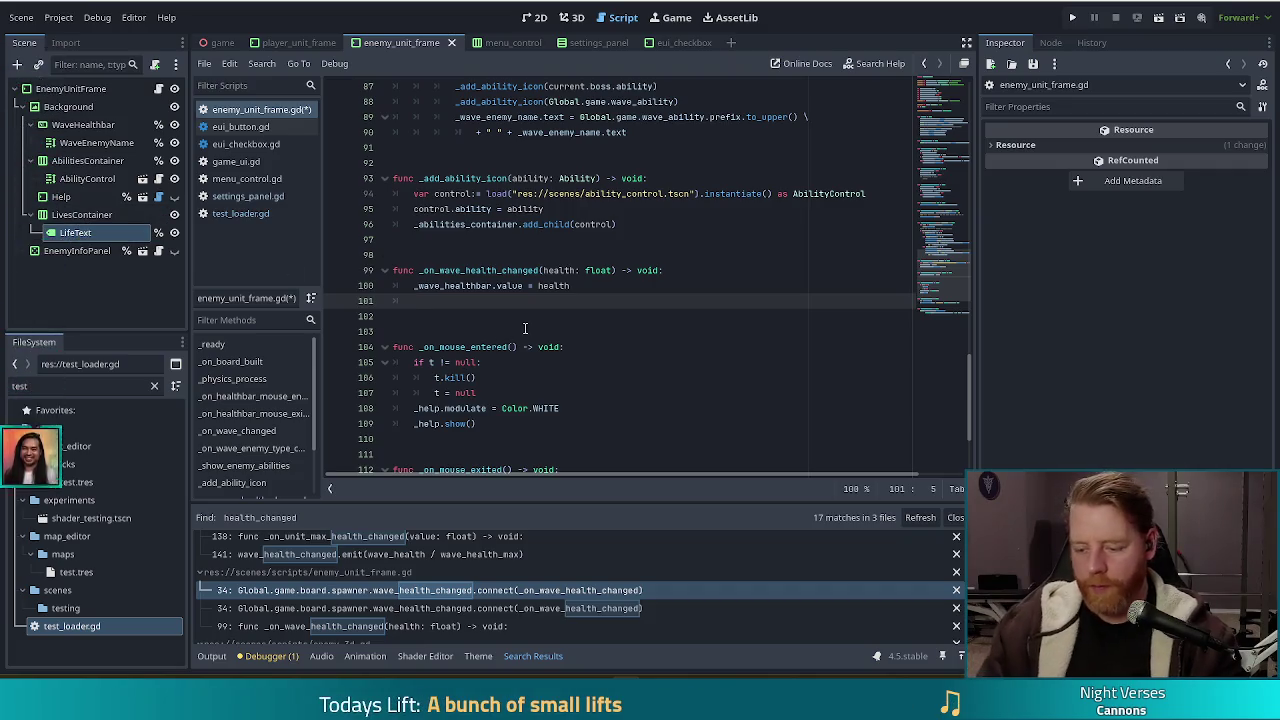
{"action": "type", "text": "life_te"}
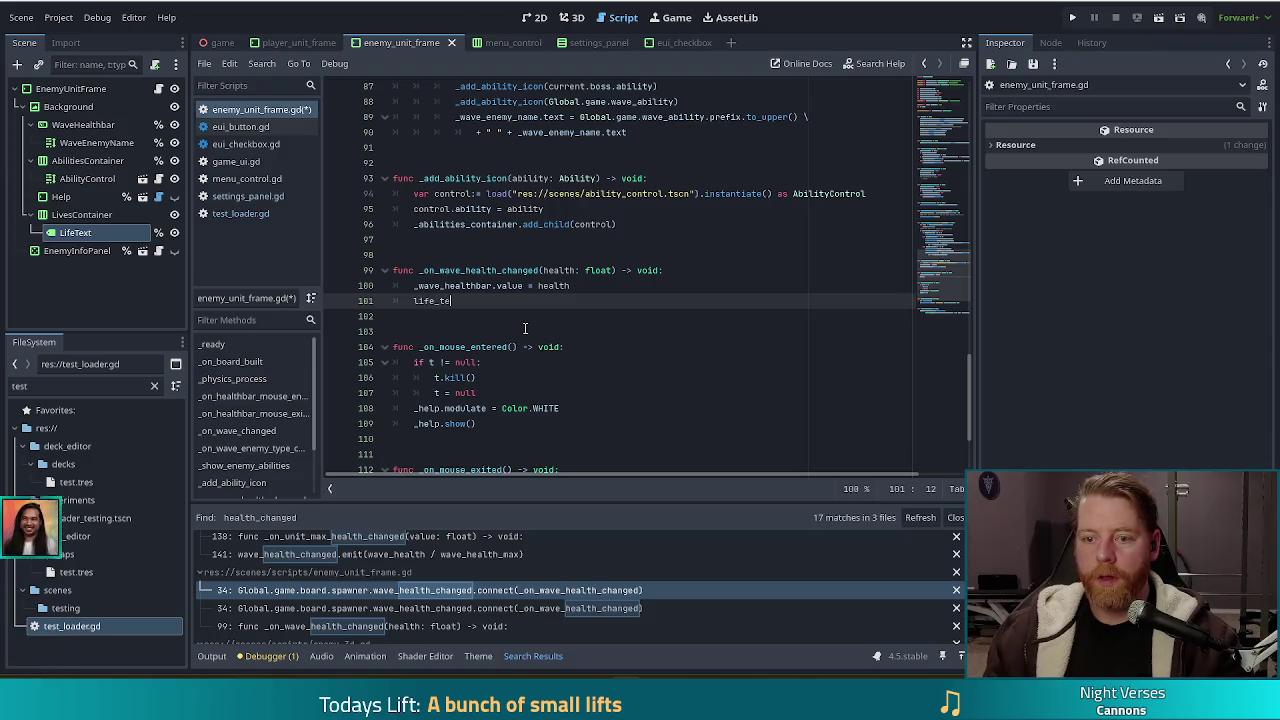
Step: Return to the variable declarations near line 13 at the top of the script, then switch to the browser
{"action": "left_click", "coordinate": [946, 100]}
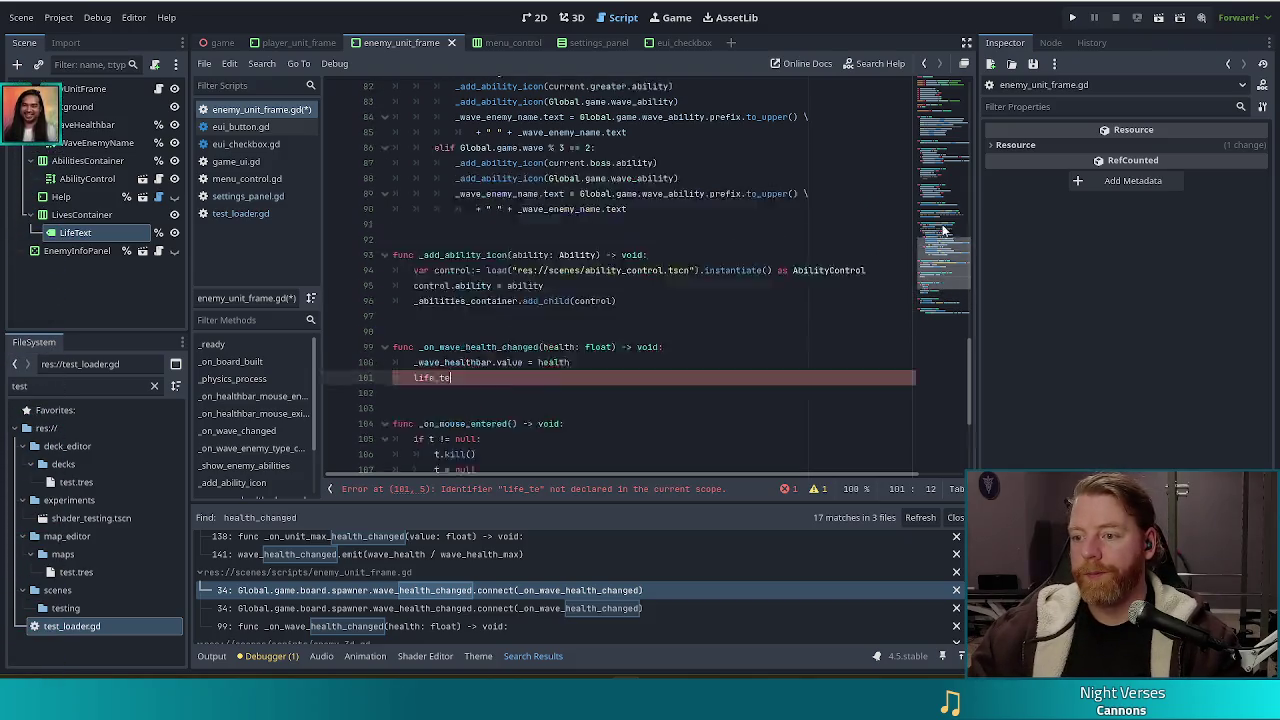
{"action": "left_click", "coordinate": [548, 270]}
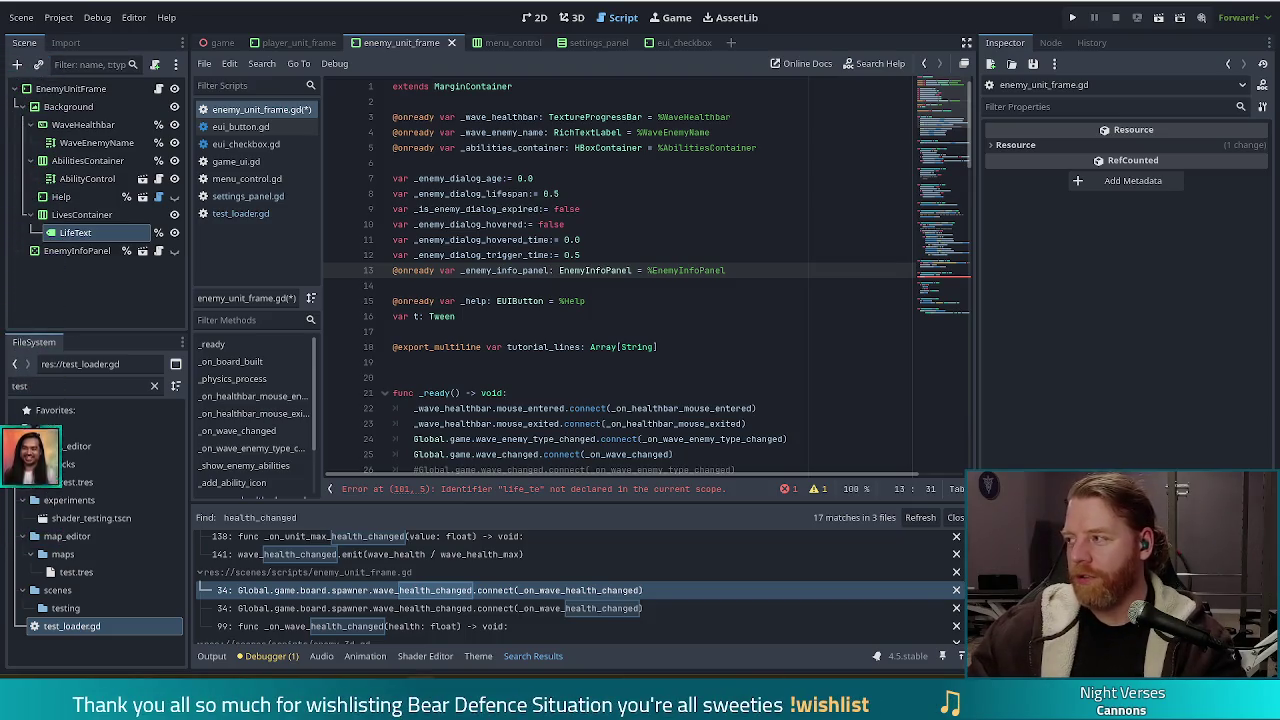
{"action": "key", "text": "alt+Tab"}
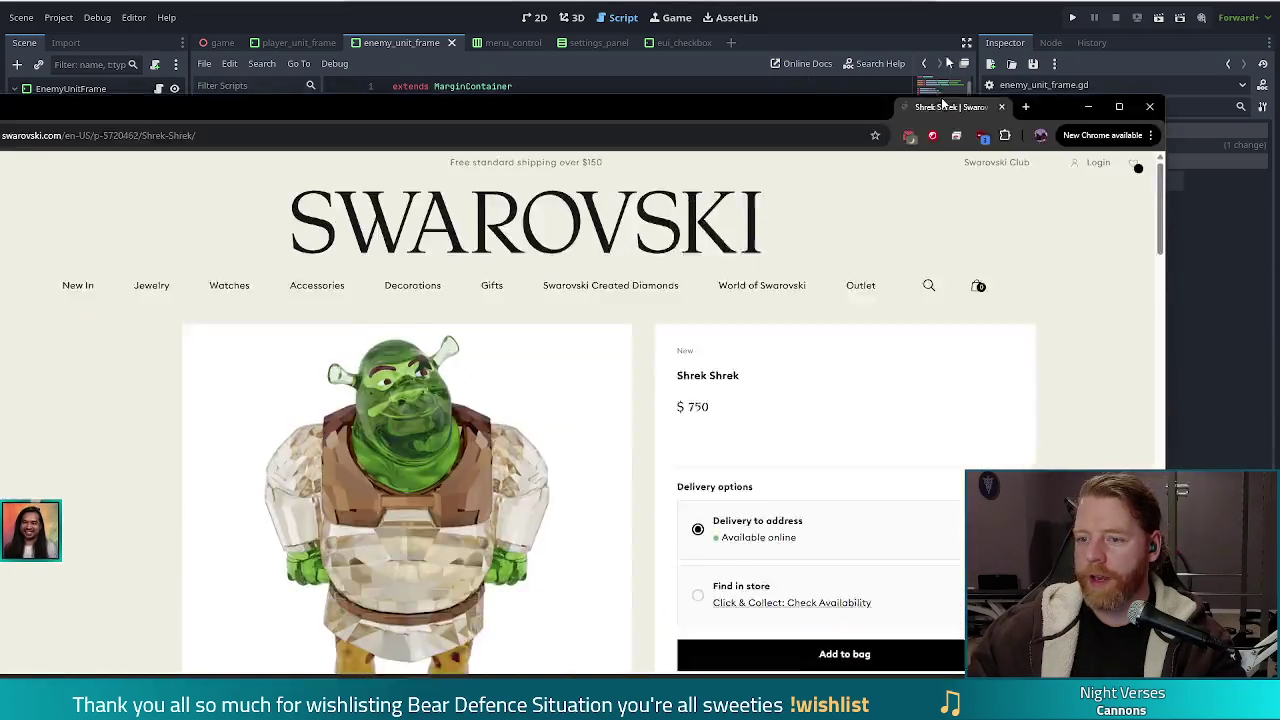
Step: Dismiss the country popup, view the enlarged Shrek figurine image, then close Chrome
{"action": "left_click", "coordinate": [851, 281]}
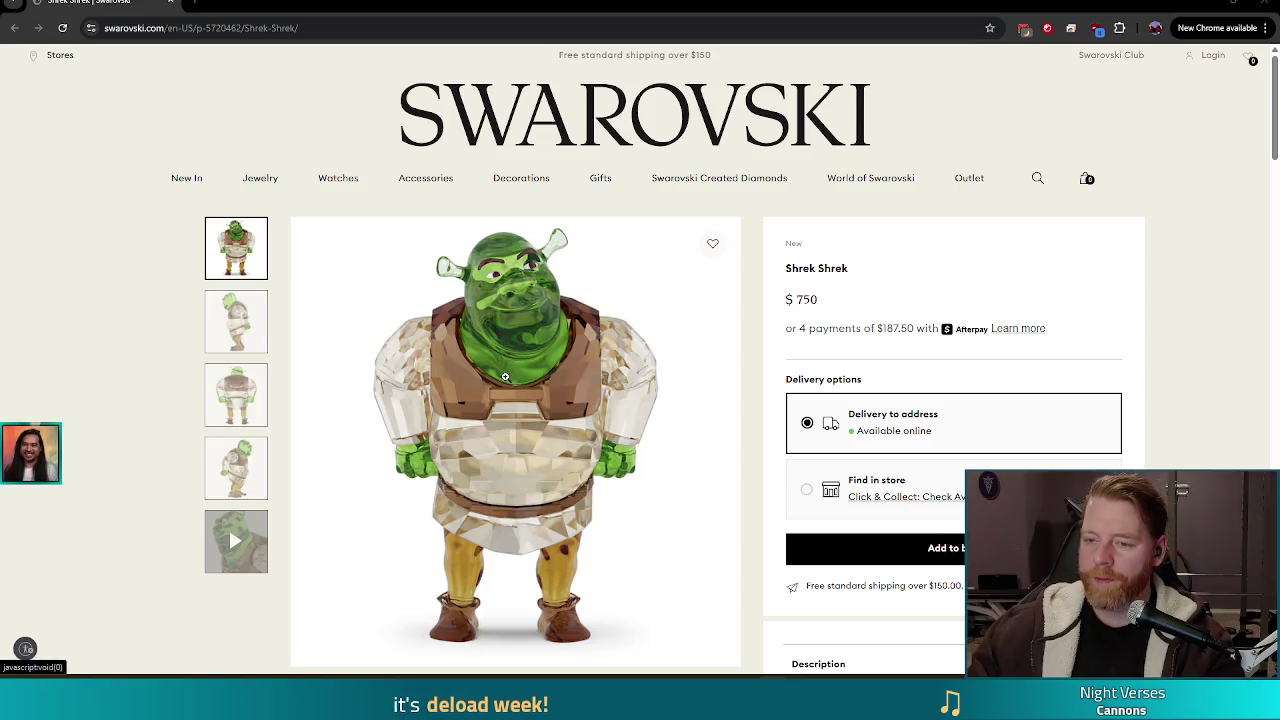
{"action": "scroll", "coordinate": [540, 375], "scroll_direction": "down", "scroll_amount": 1}
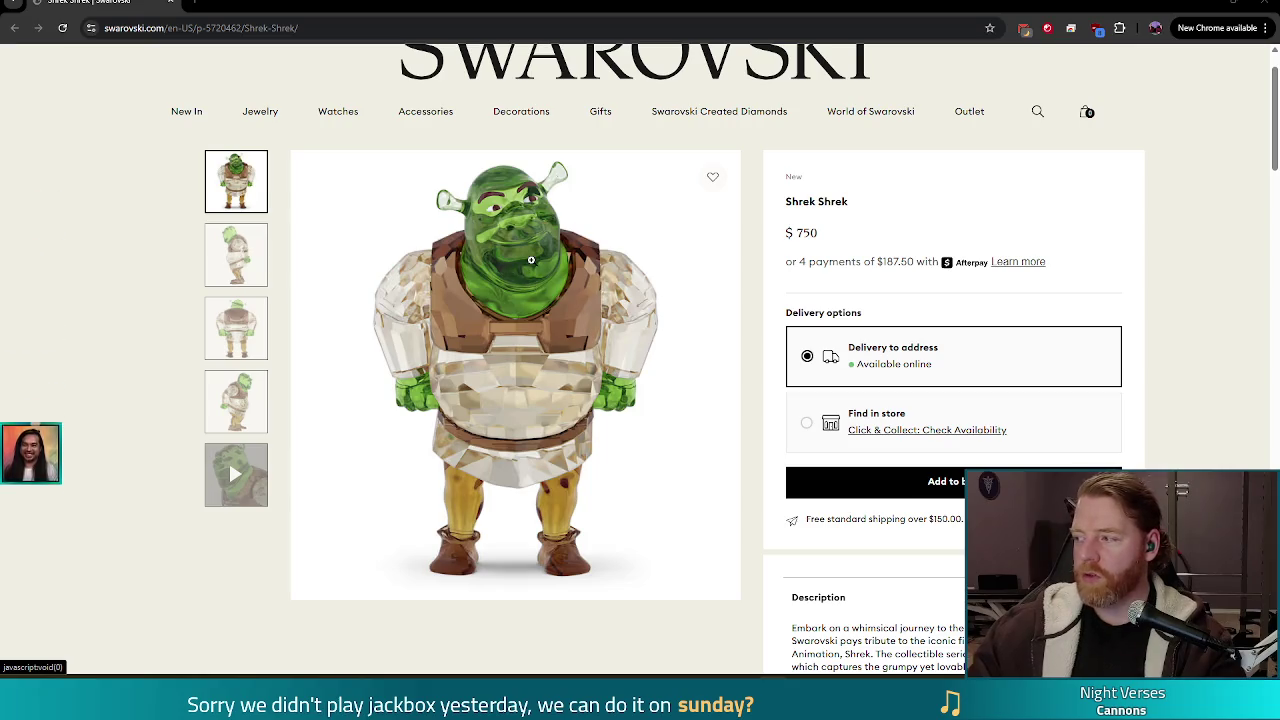
{"action": "left_click", "coordinate": [532, 404]}
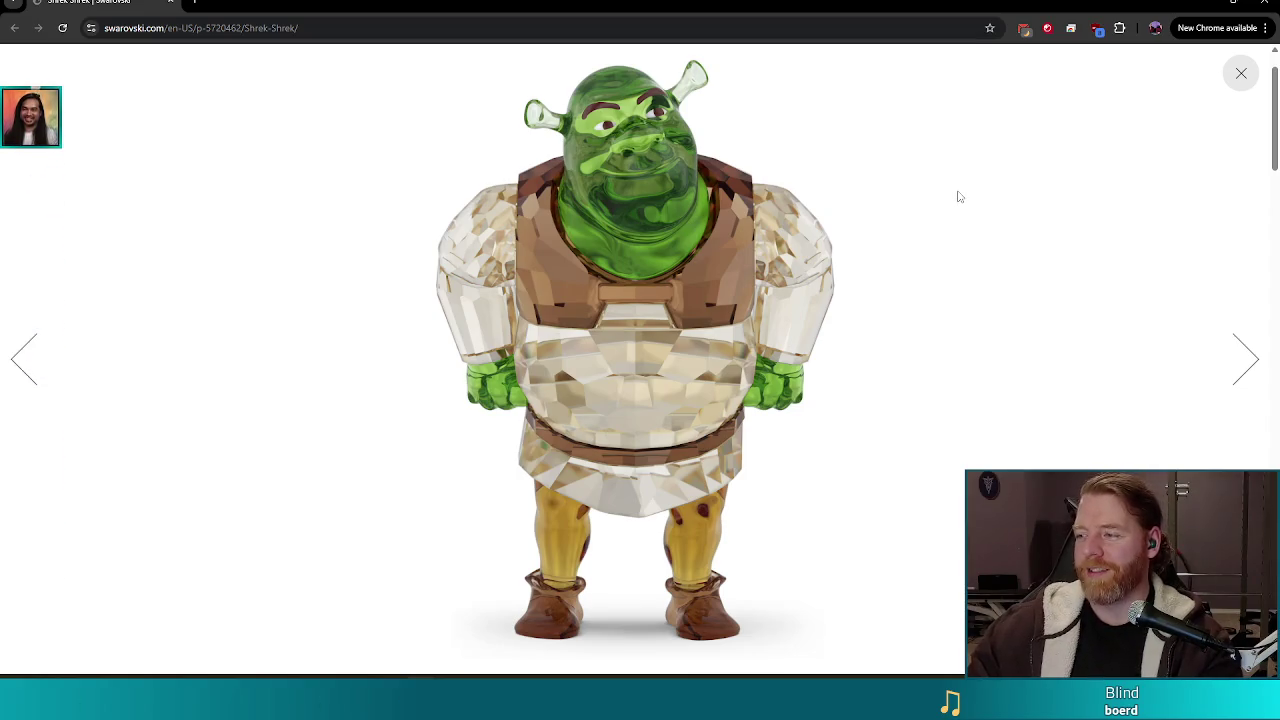
{"action": "left_click", "coordinate": [1240, 73]}
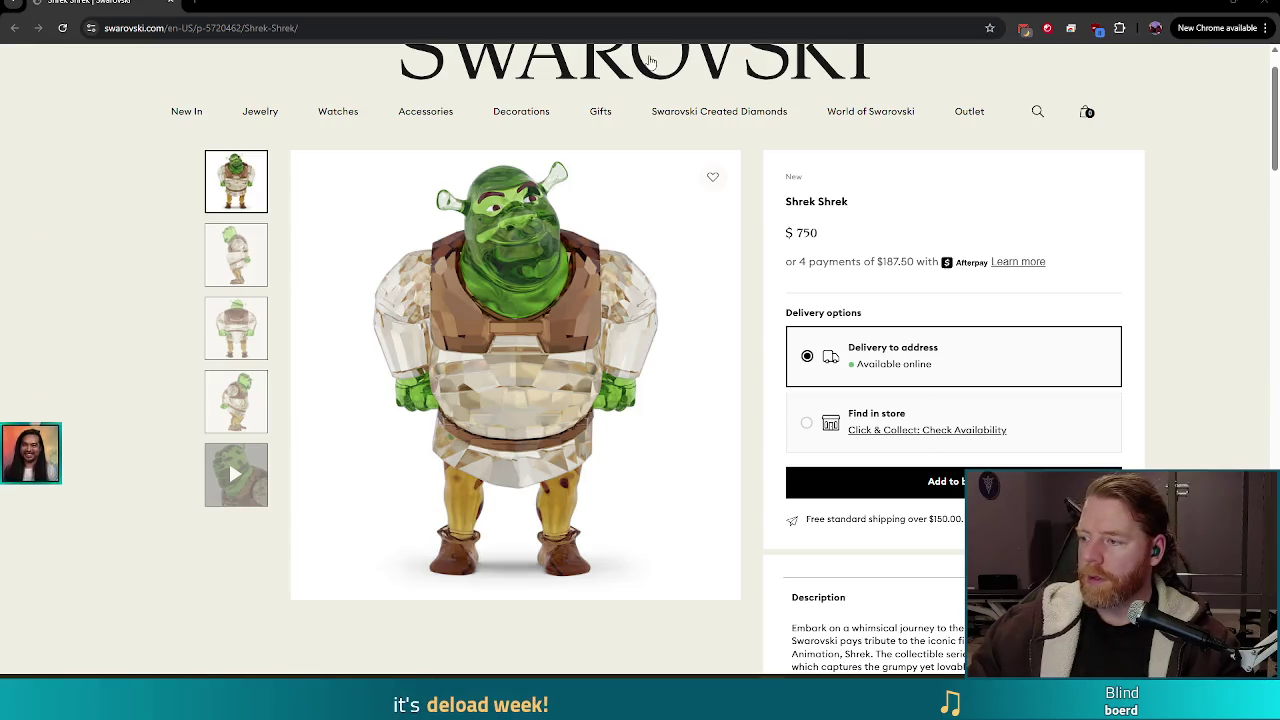
{"action": "left_click", "coordinate": [1265, 3]}
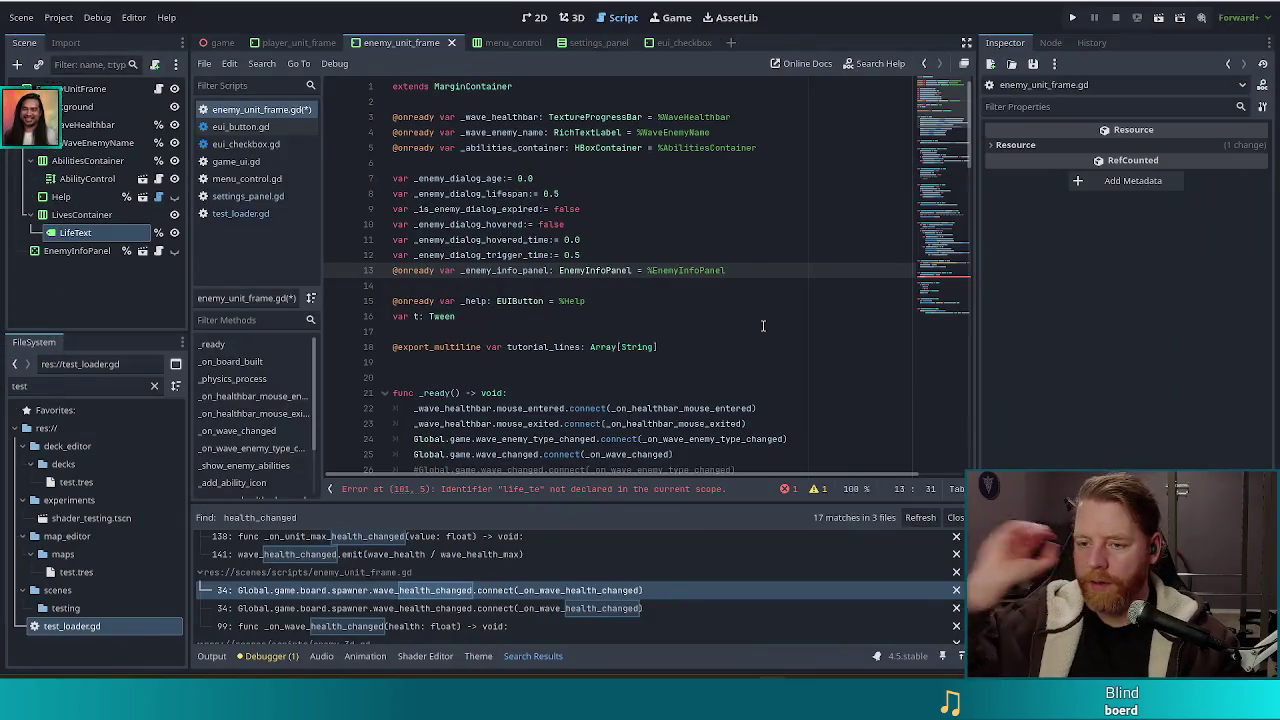
{"action": "left_click", "coordinate": [700, 255]}
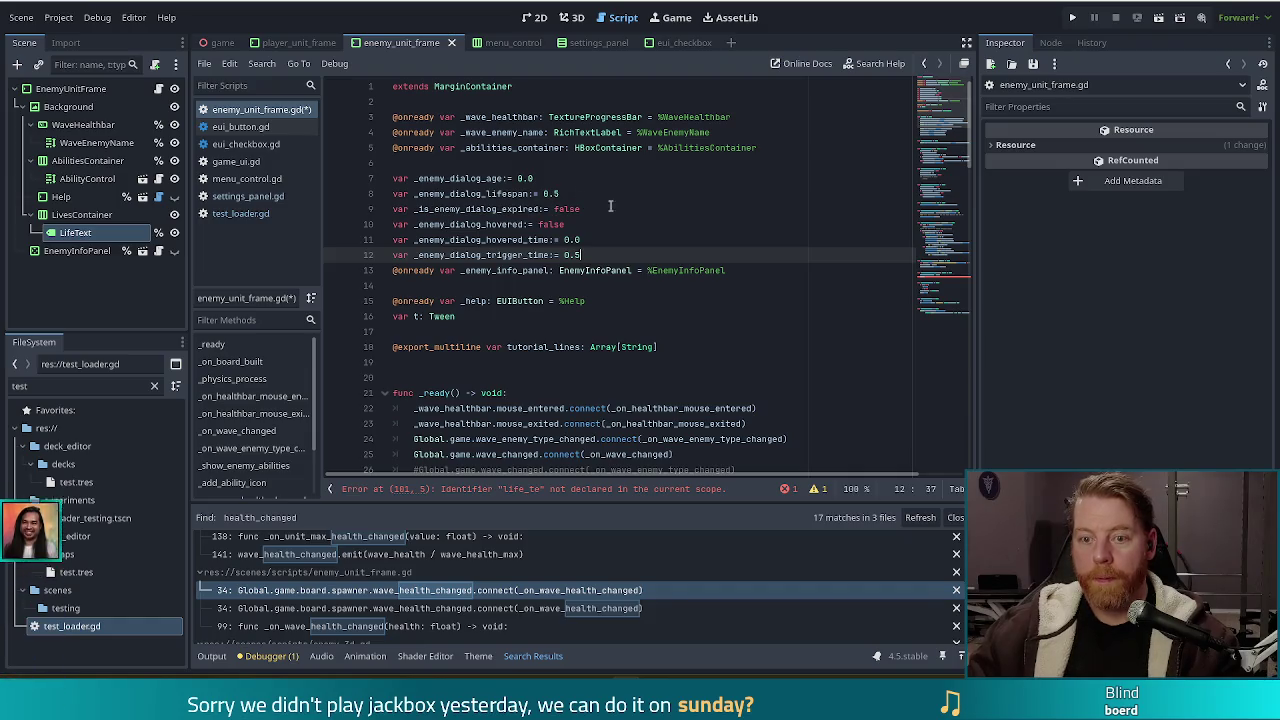
{"action": "left_click", "coordinate": [770, 150]}
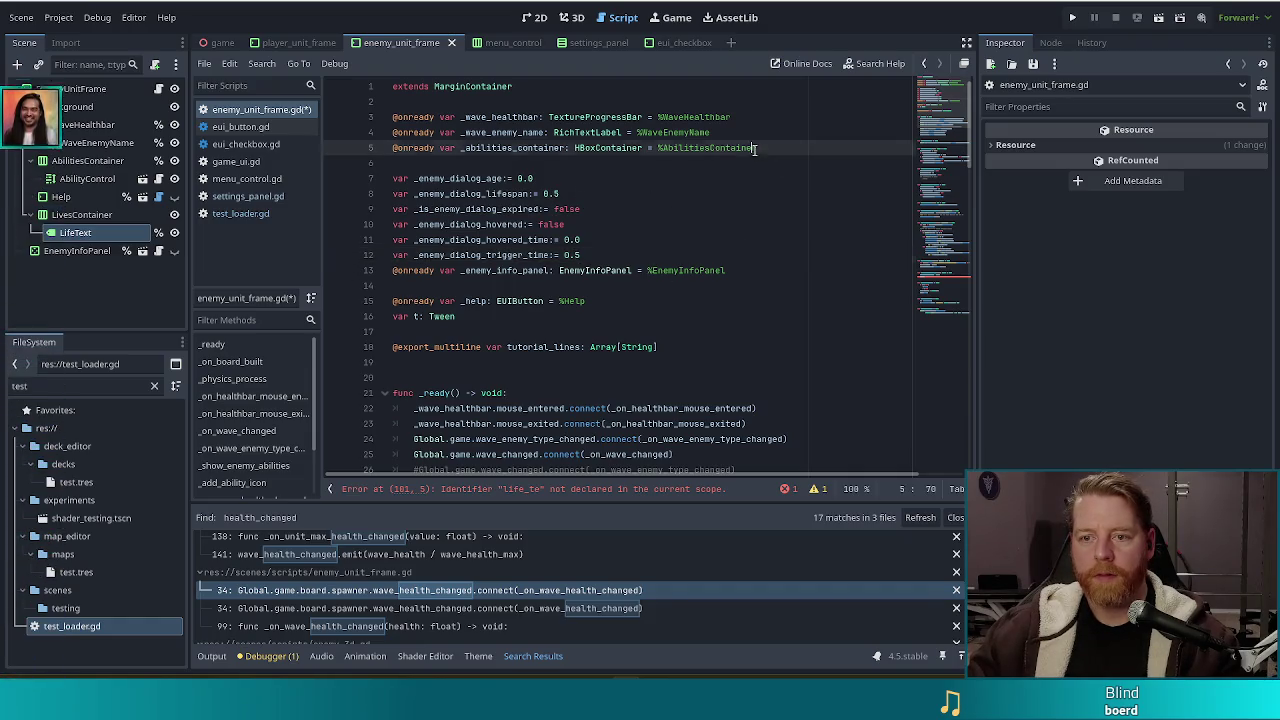
{"action": "left_click", "coordinate": [757, 118]}
{"action": "key", "text": "Return"}
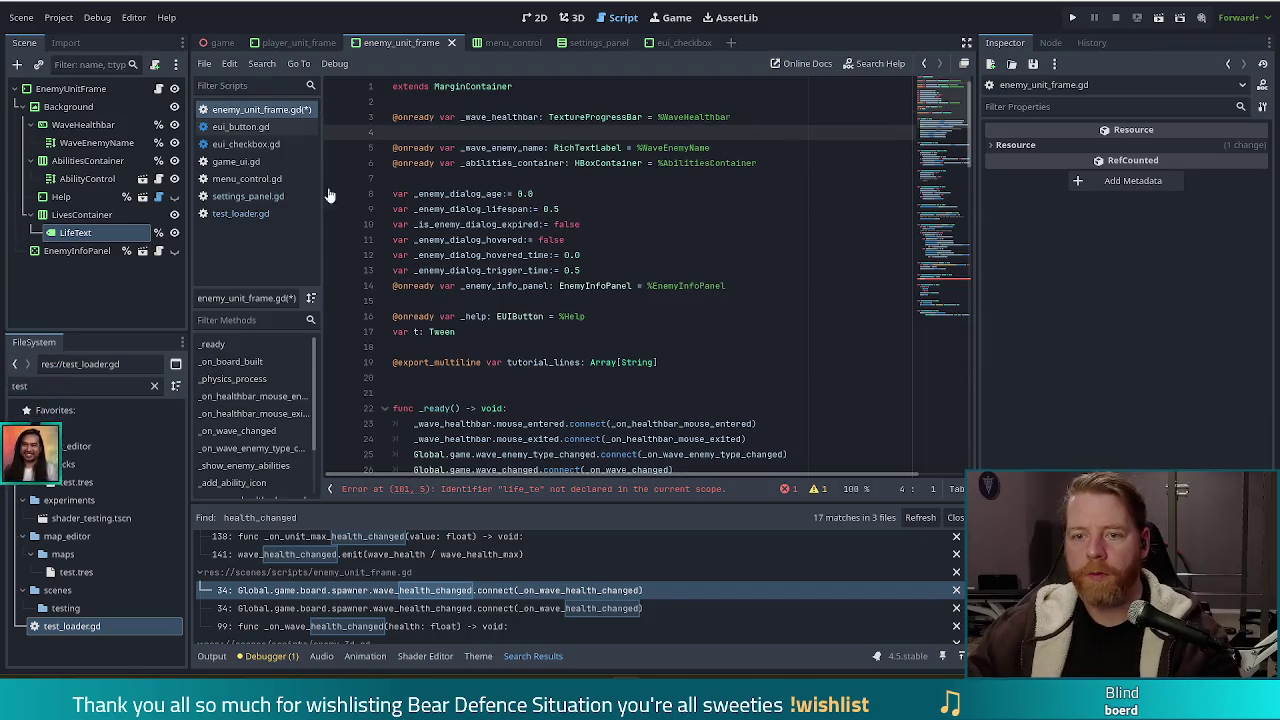
{"action": "left_click", "coordinate": [72, 232]}
{"action": "mouse_move", "coordinate": [72, 232]}
{"action": "left_mouse_down"}
{"action": "mouse_move", "coordinate": [260, 166]}
{"action": "mouse_move", "coordinate": [440, 134]}
{"action": "mouse_move", "coordinate": [420, 132]}
{"action": "left_mouse_up"}
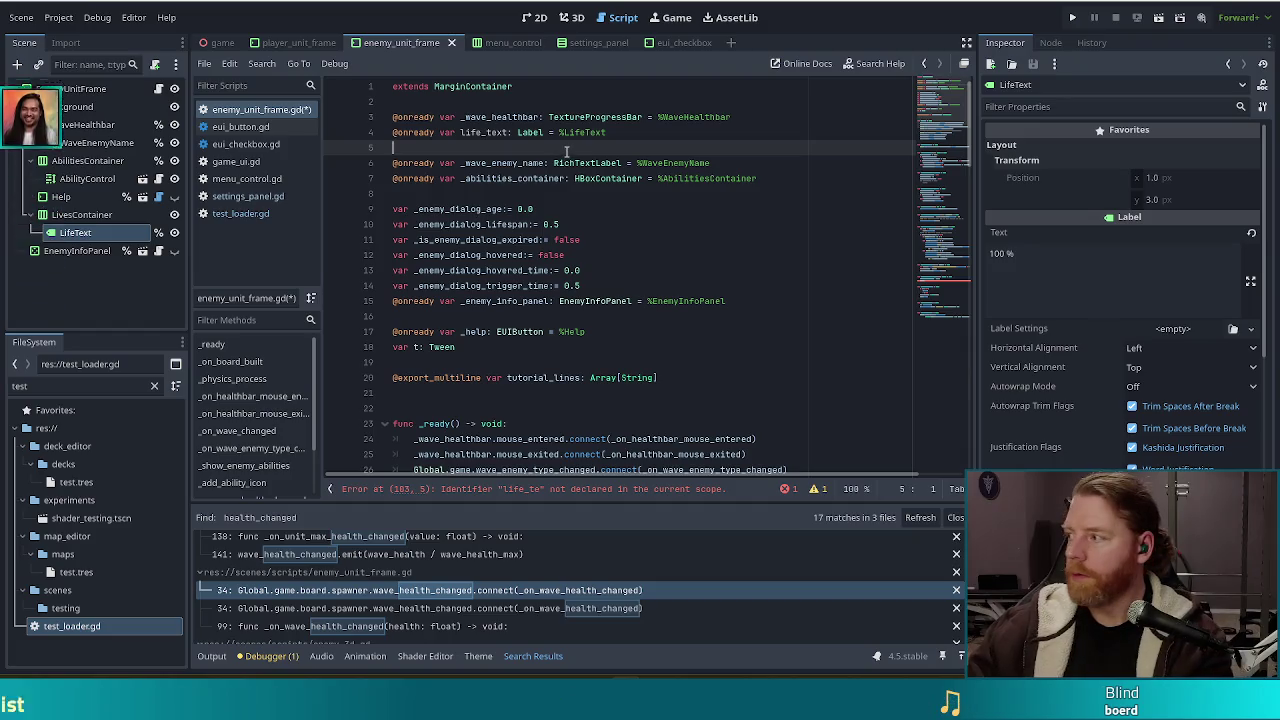
{"action": "key", "text": "BackSpace"}
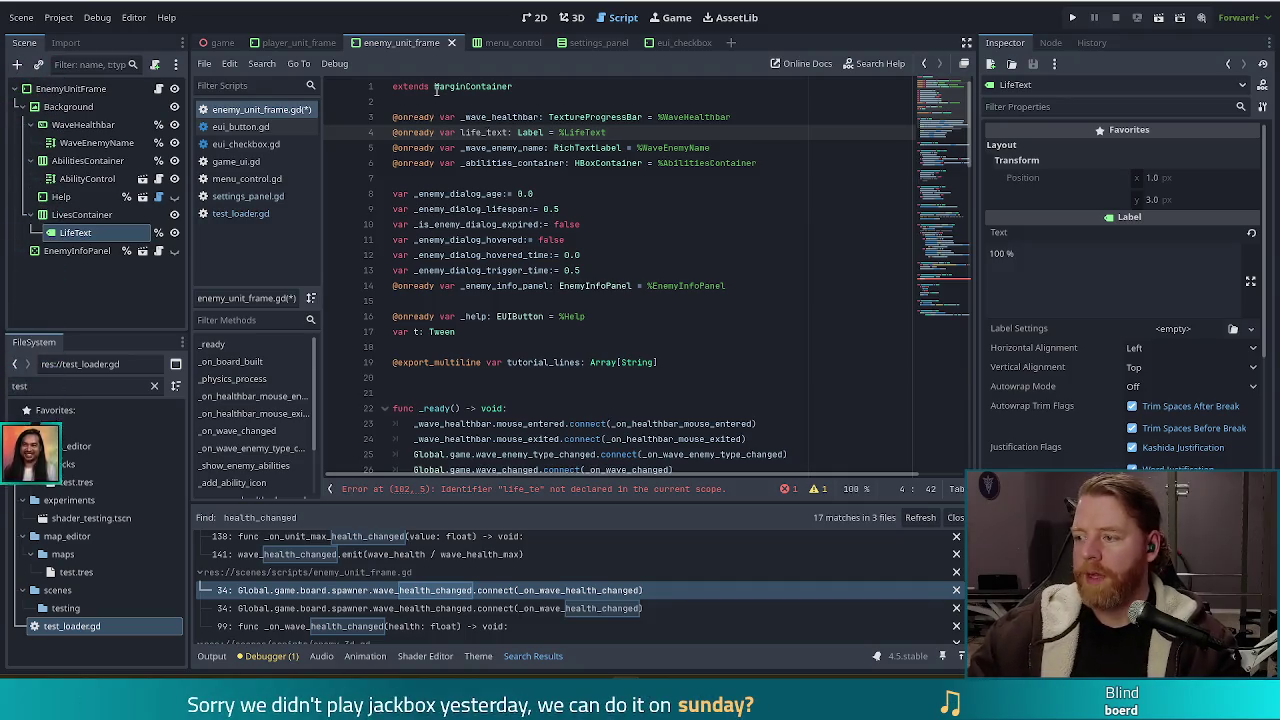
Step: Rename the new variable to _life_text and save the script
{"action": "mouse_move", "coordinate": [436, 89]}
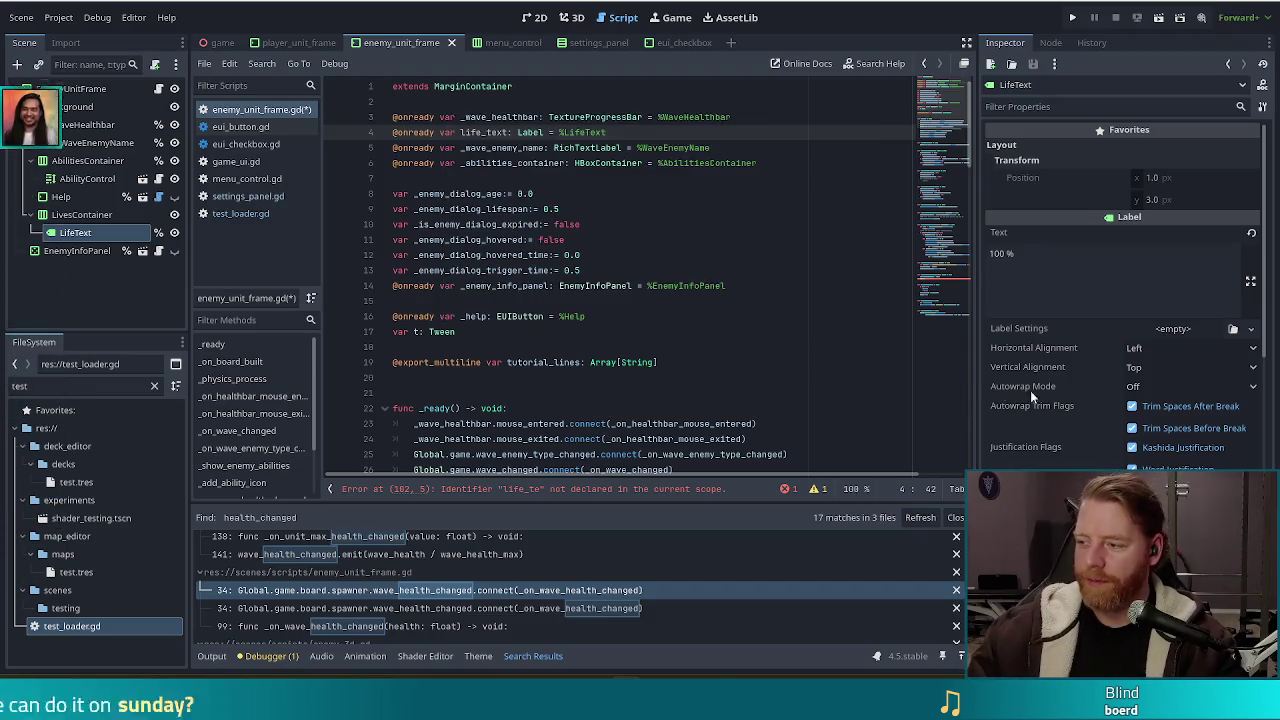
{"action": "left_click", "coordinate": [685, 228]}
{"action": "left_click", "coordinate": [712, 132]}
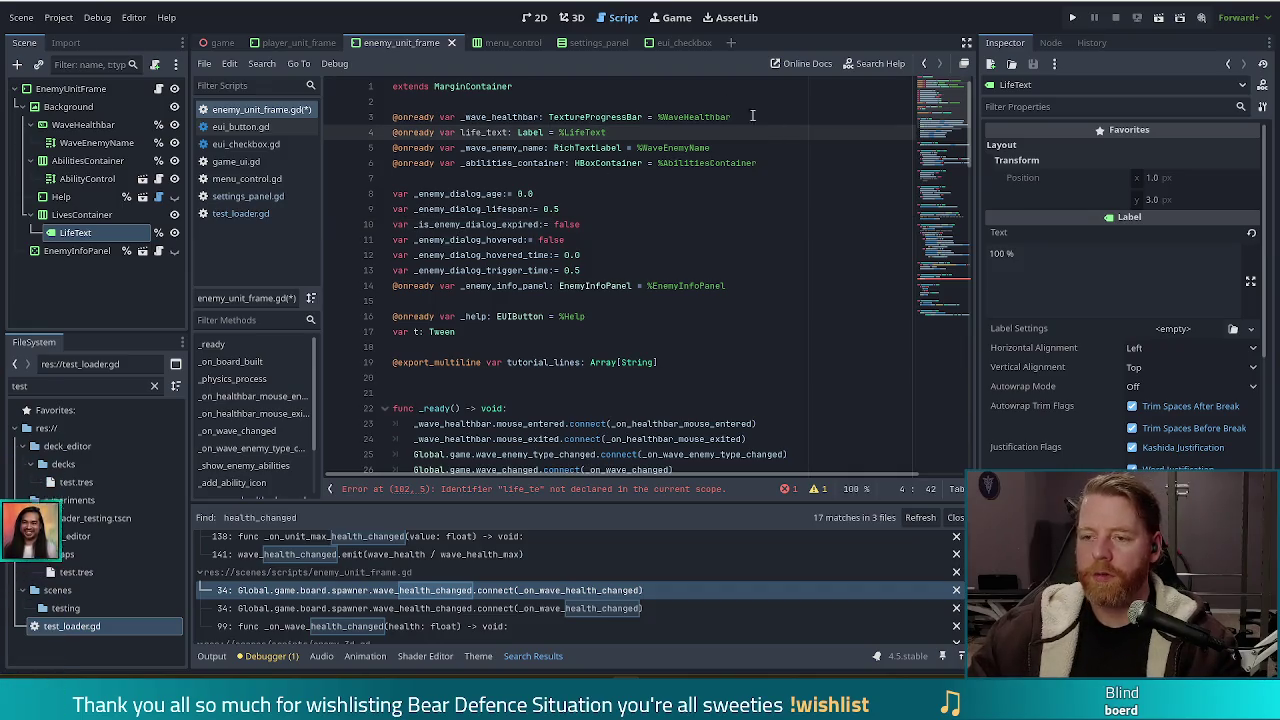
{"action": "left_click", "coordinate": [743, 116]}
{"action": "key", "text": "ctrl+s"}
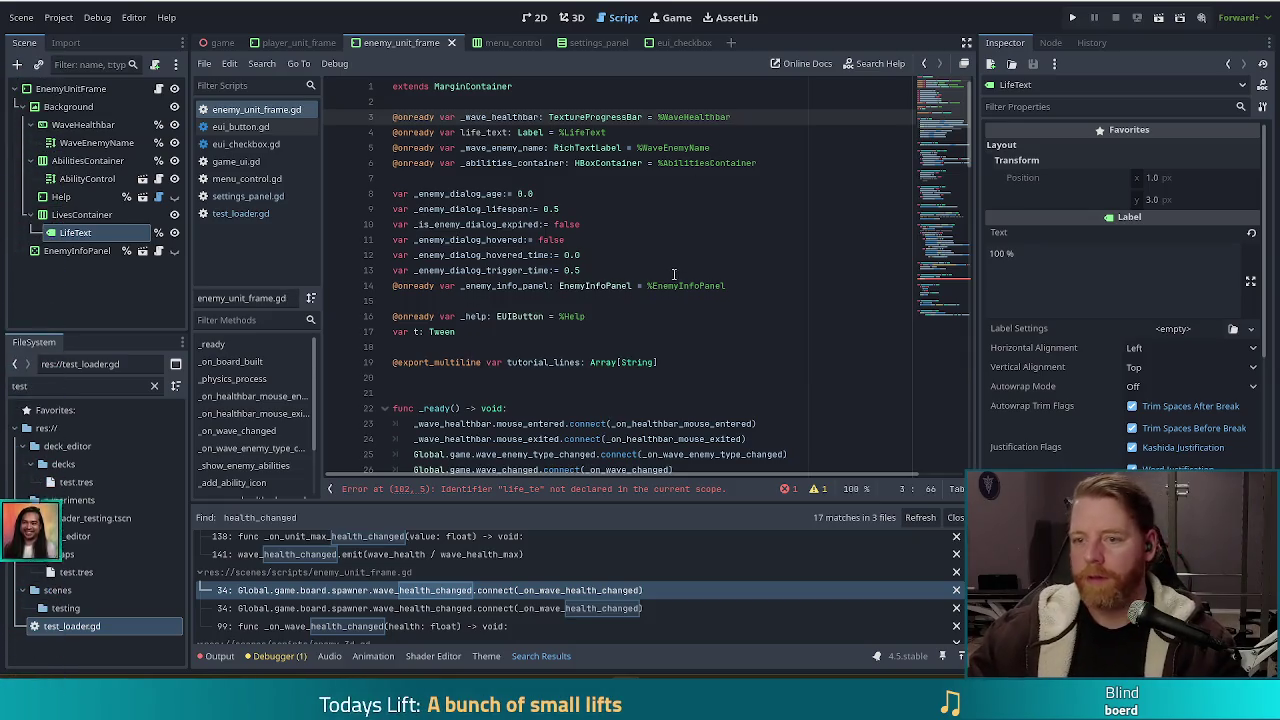
{"action": "left_click", "coordinate": [670, 132]}
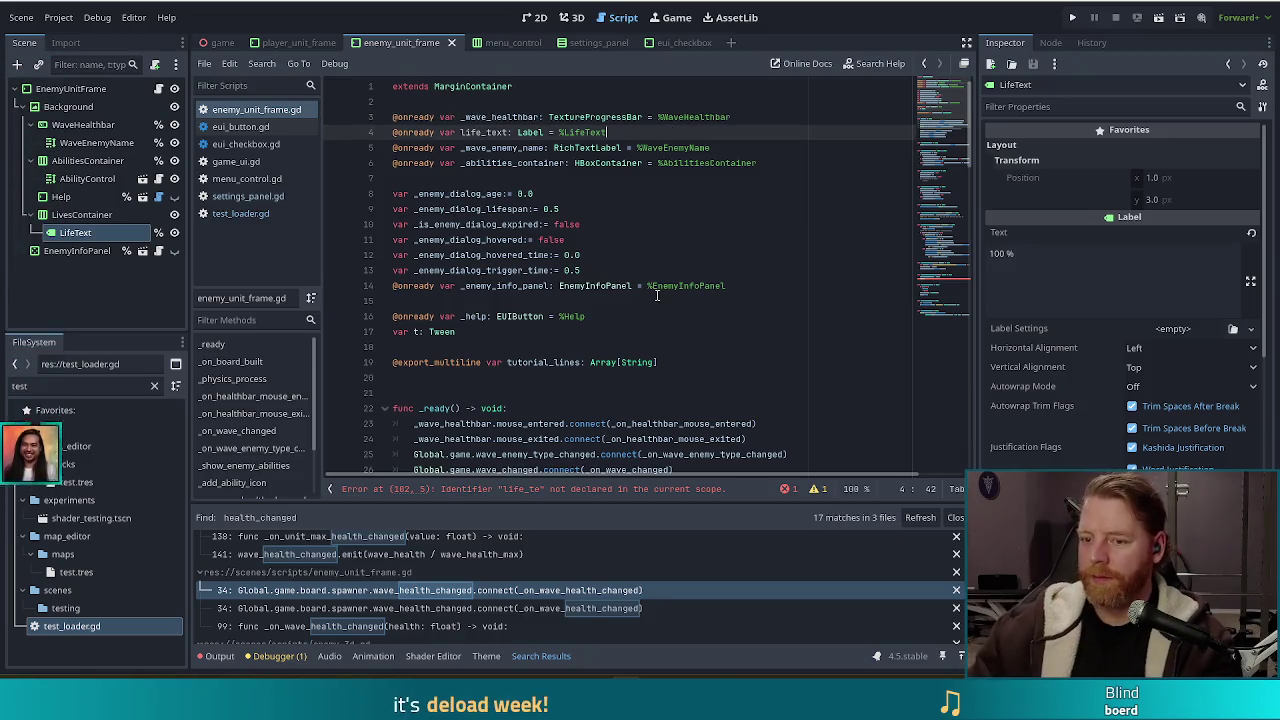
{"action": "left_click", "coordinate": [461, 132]}
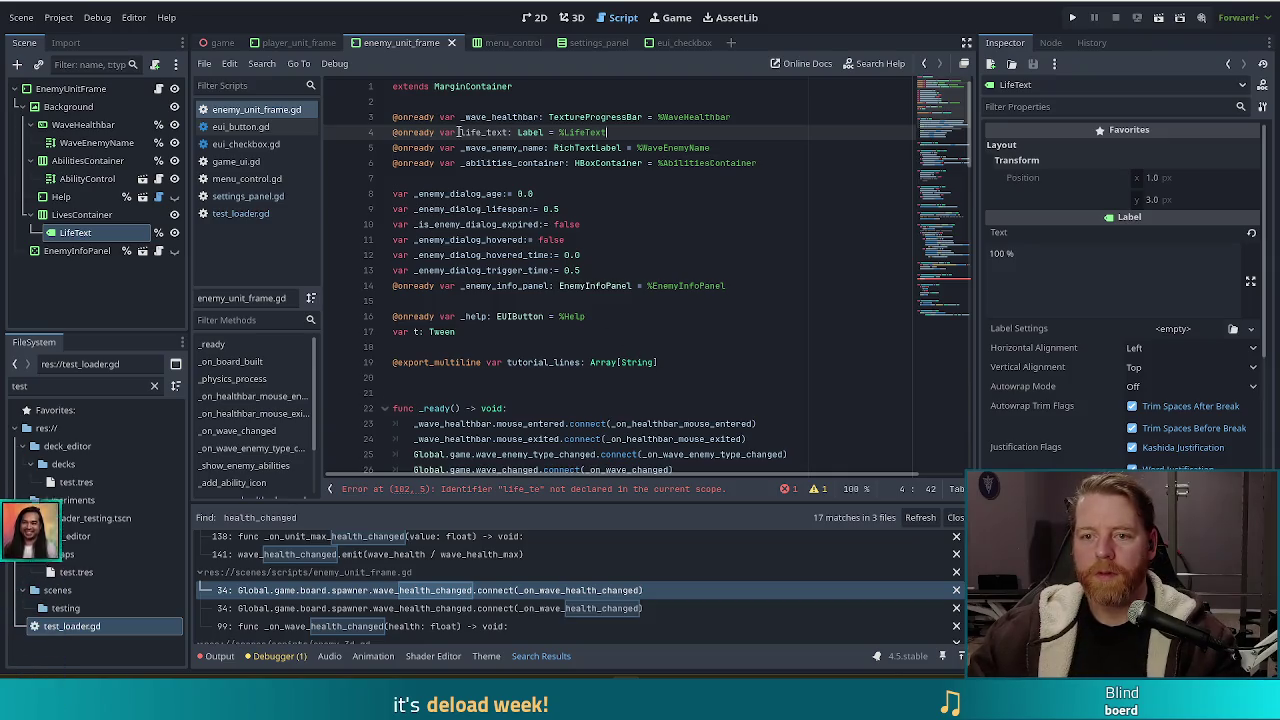
{"action": "type", "text": "_"}
{"action": "key", "text": "ctrl+s"}
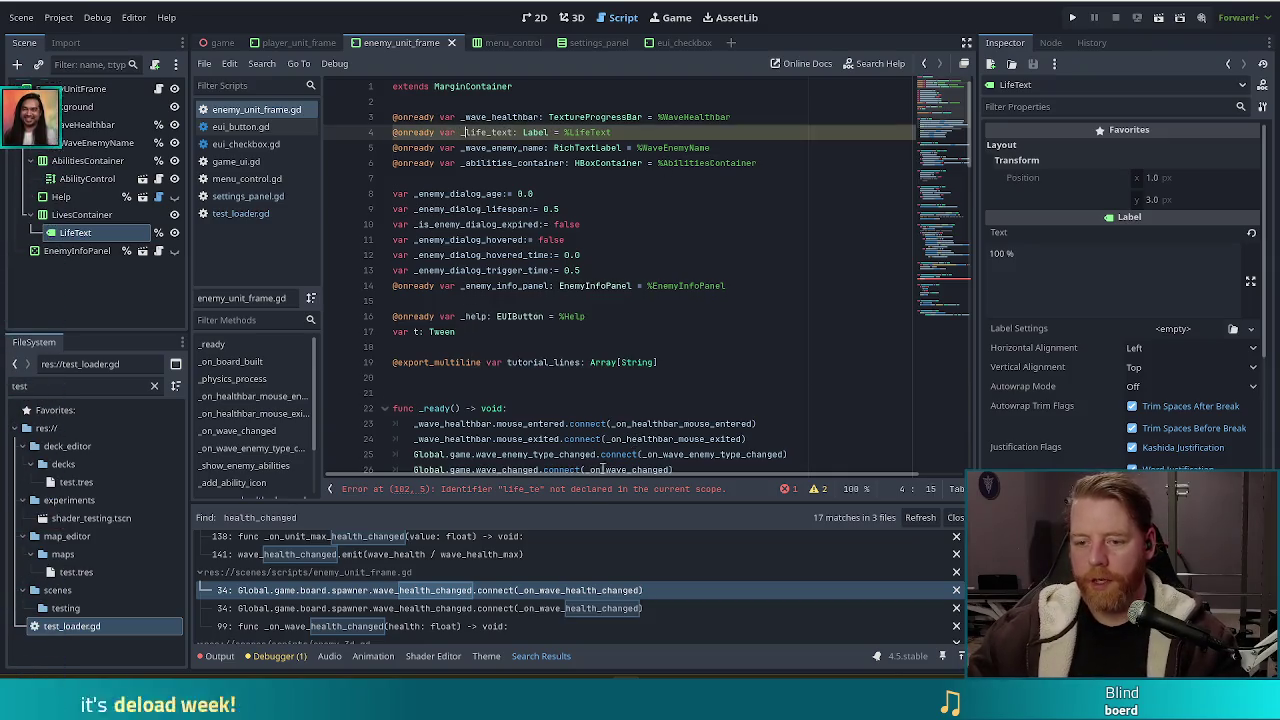
Step: Complete 'life_te' to _life_text and assign it _wave_healthbar.value * 100 on line 102
{"action": "left_click", "coordinate": [577, 489]}
{"action": "key", "text": "End"}
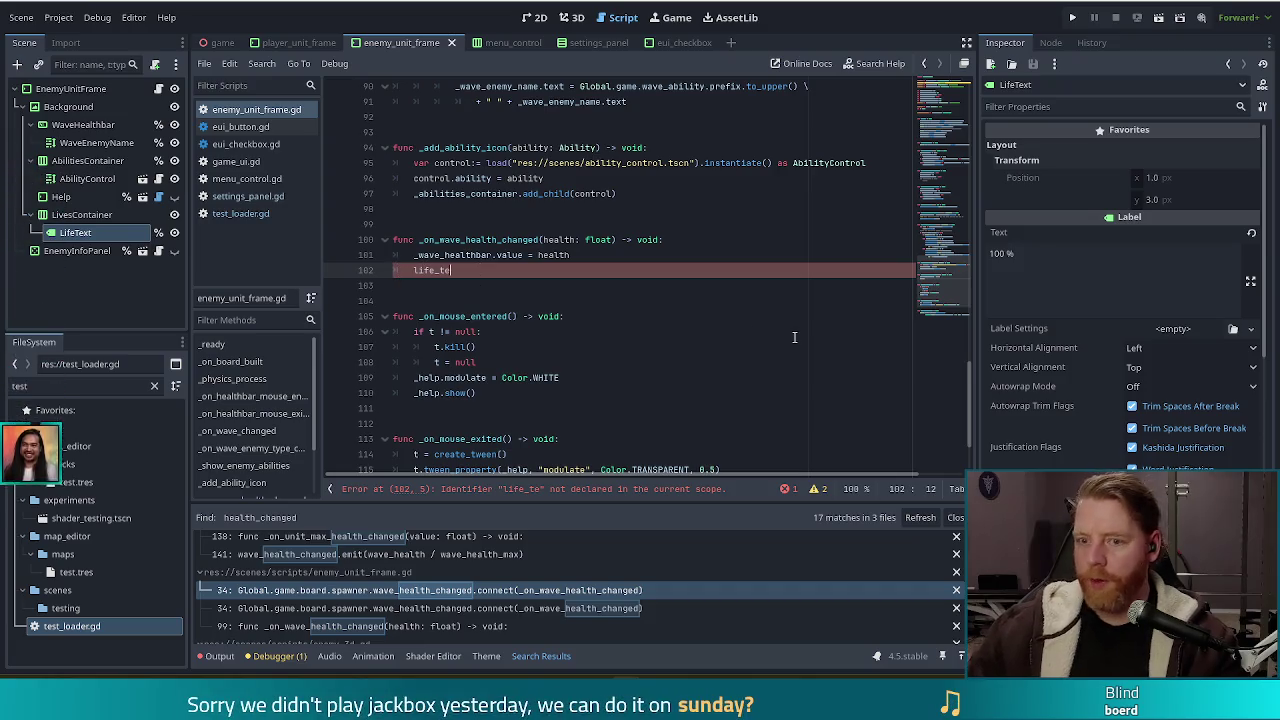
{"action": "key", "text": "ctrl+shift+Left"}
{"action": "type", "text": "_lif"}
{"action": "key", "text": "Return"}
{"action": "type", "text": "= _"}
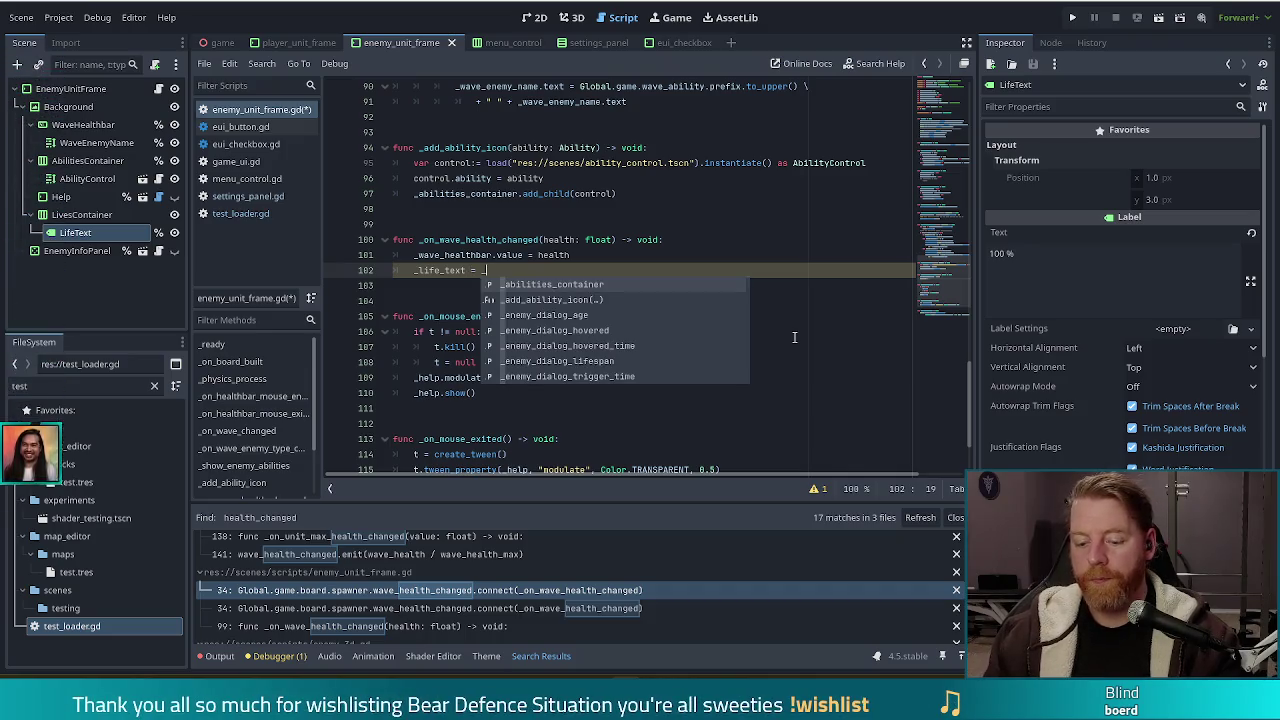
{"action": "type", "text": "wave"}
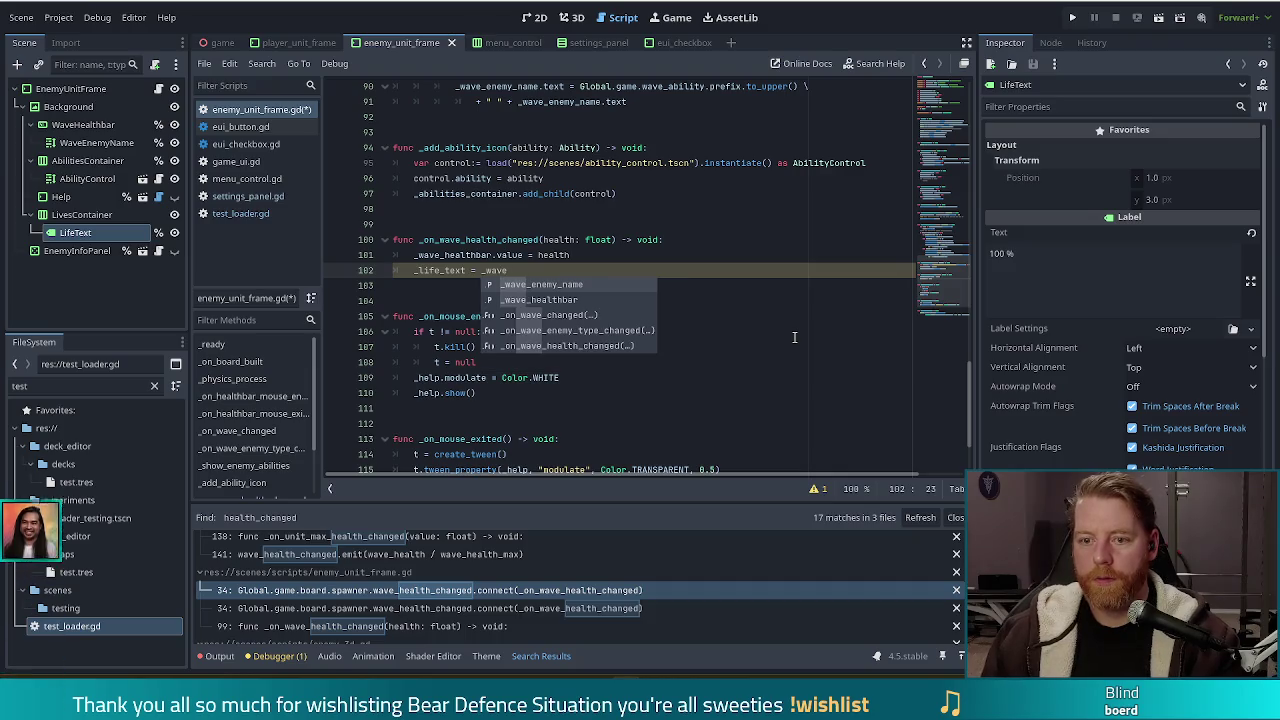
{"action": "type", "text": "_healthbar.value * 100"}
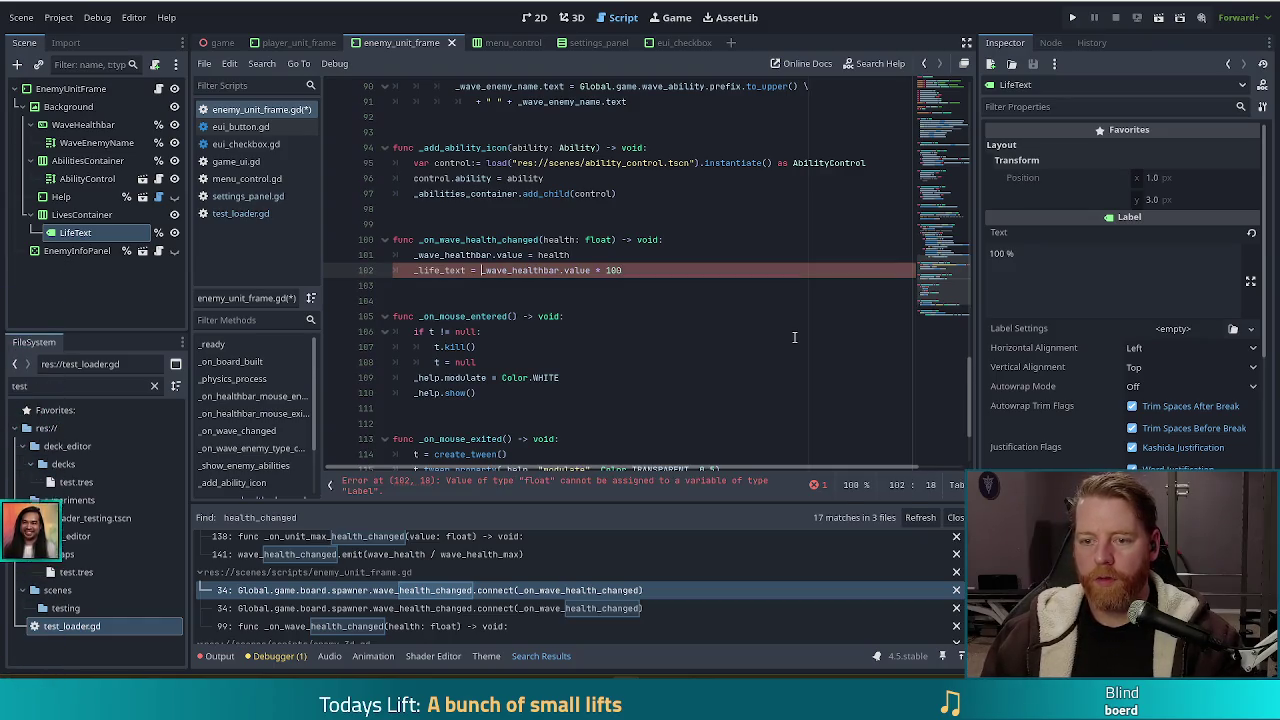
{"action": "type", "text": "str("}
Step: Wrap the value in str(round(...)) and target _life_text.text instead of _life_text
{"action": "key", "text": "End"}
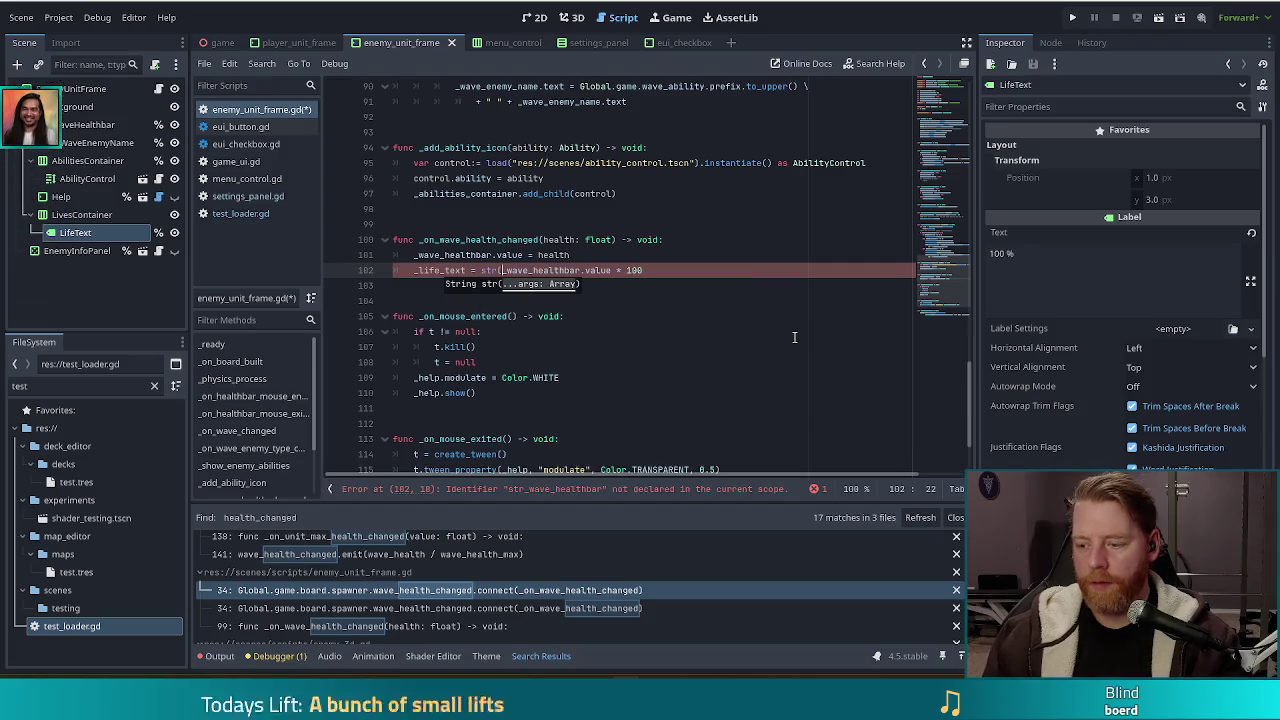
{"action": "type", "text": ")"}
{"action": "key", "text": "ctrl+Left"}
{"action": "key", "text": "ctrl+Left"}
{"action": "key", "text": "ctrl+Left"}
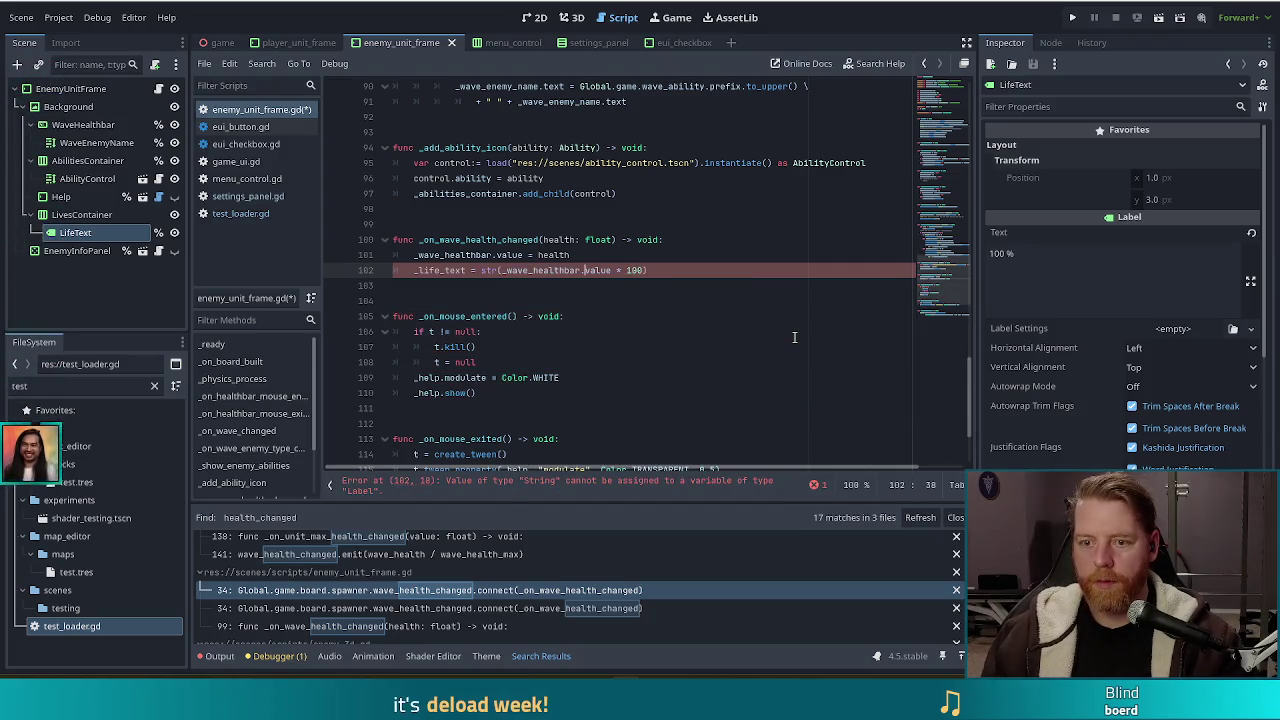
{"action": "type", "text": "round("}
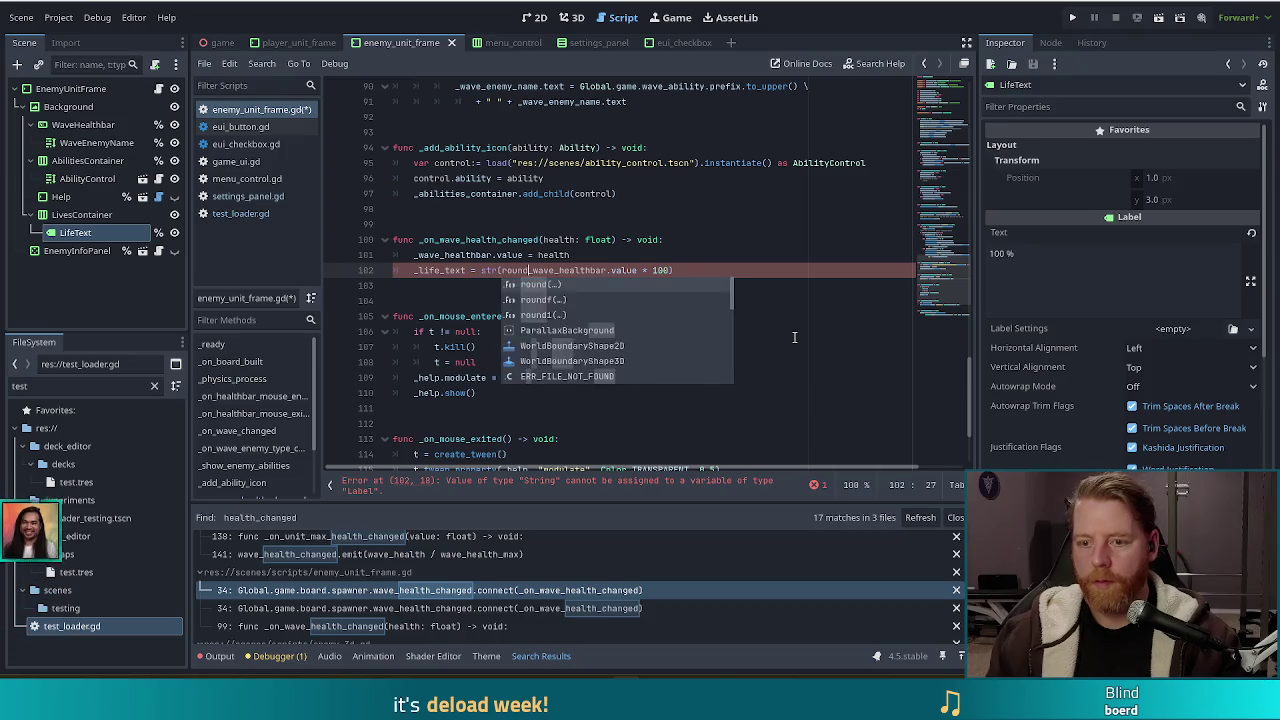
{"action": "key", "text": "End"}
{"action": "type", "text": ")"}
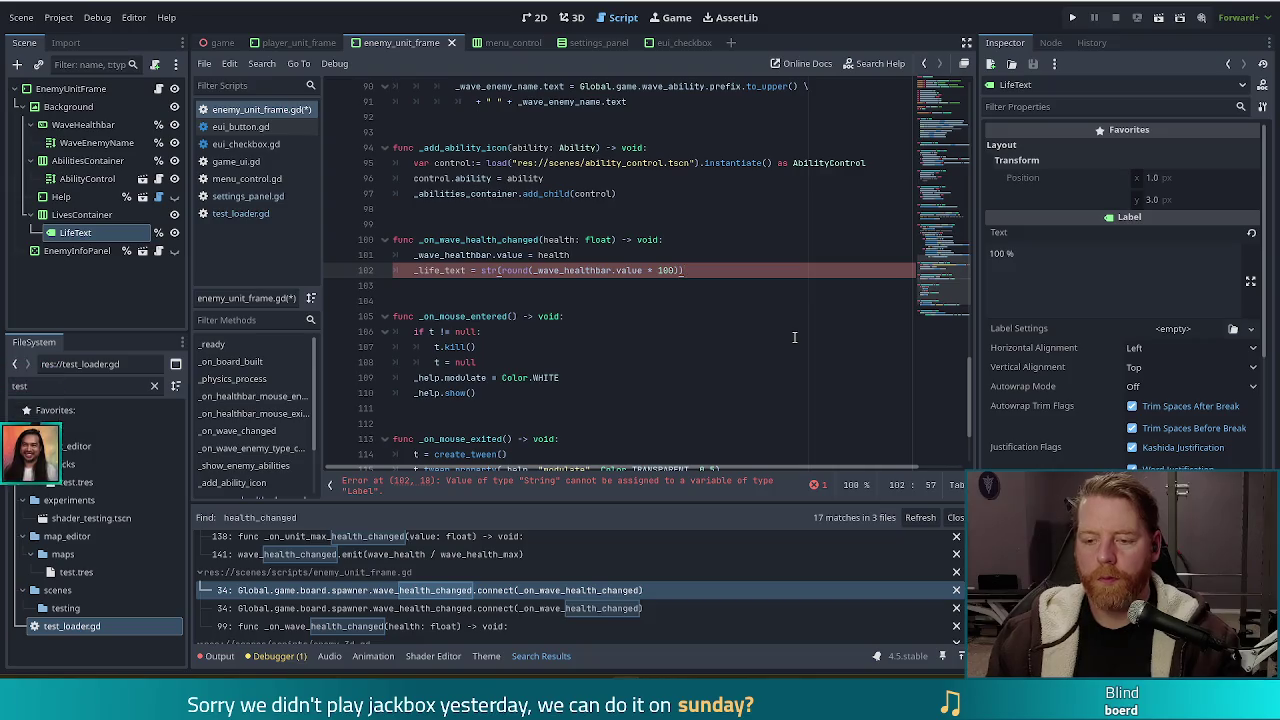
{"action": "left_click", "coordinate": [467, 270]}
{"action": "type", "text": ".text"}
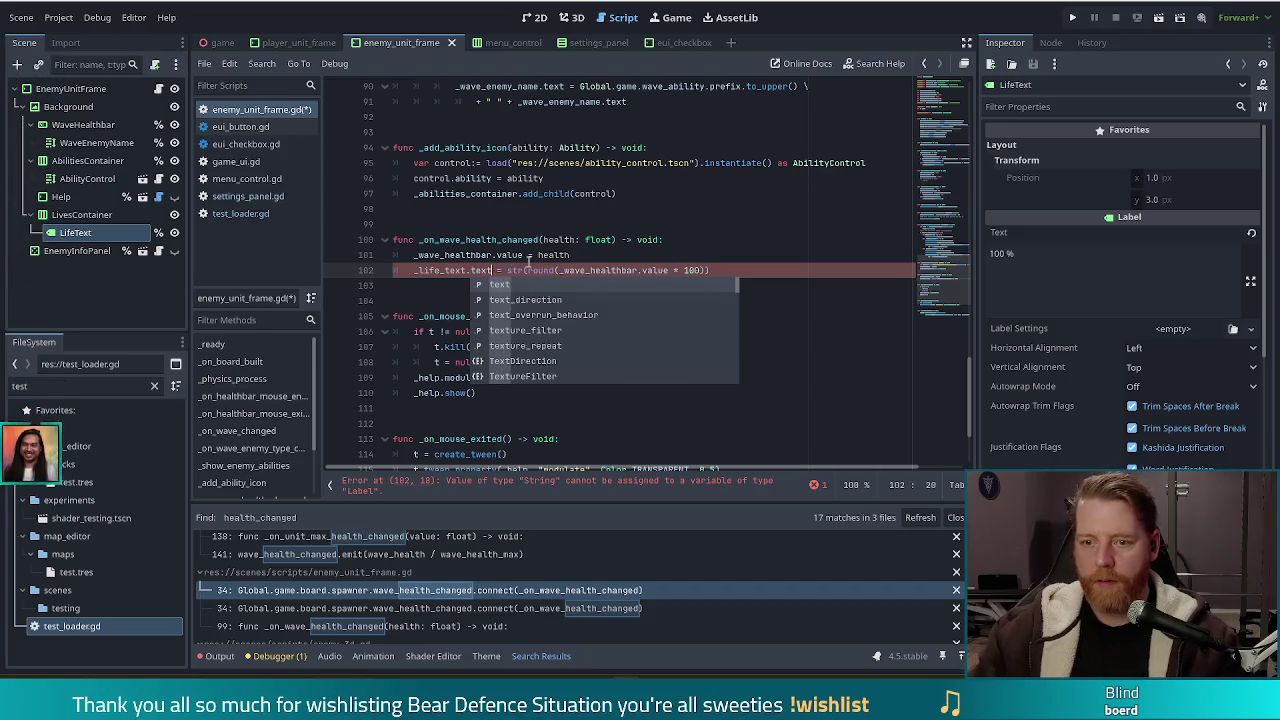
Step: Append + " %" to the end of line 102's rounded wave health string
{"action": "left_click", "coordinate": [578, 193]}
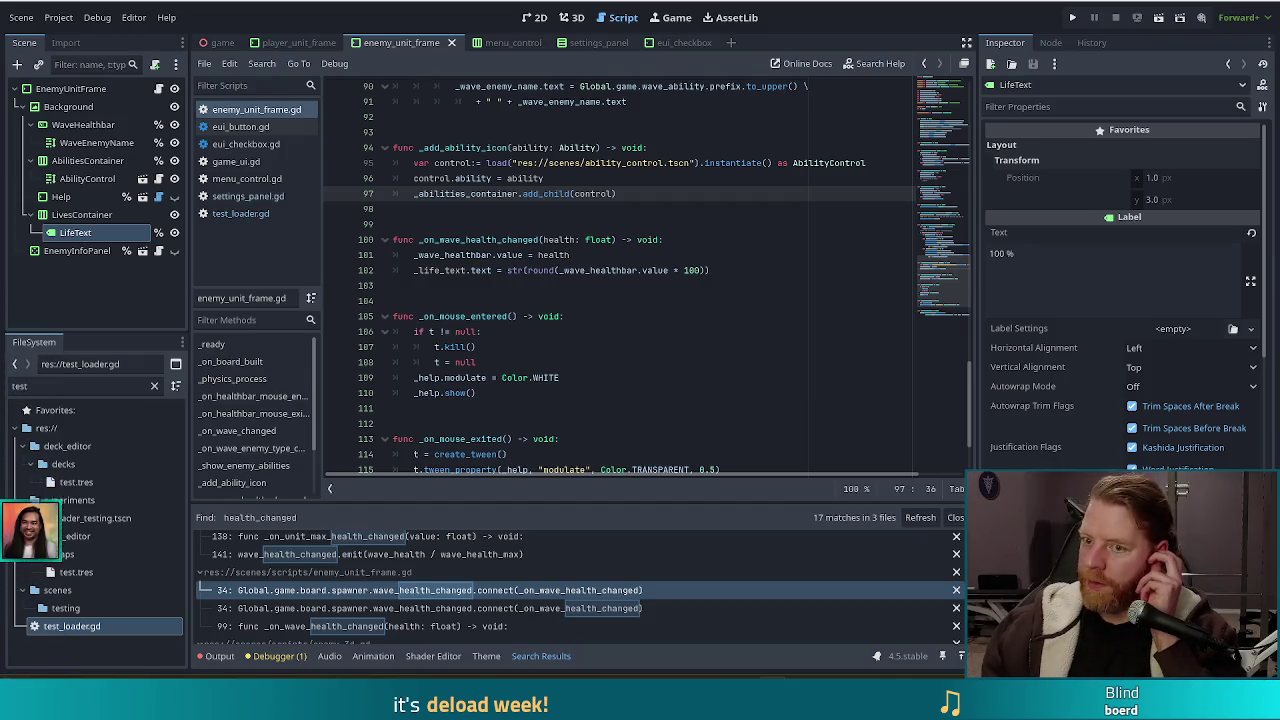
{"action": "left_click", "coordinate": [727, 268]}
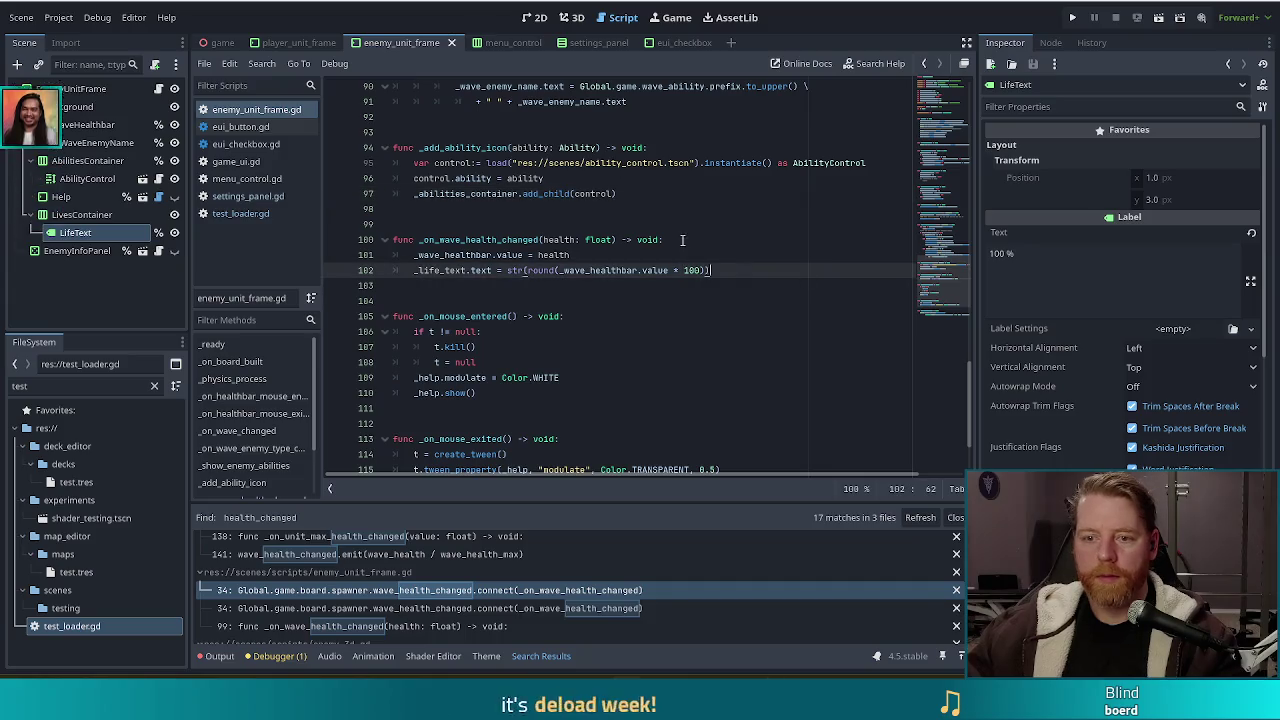
{"action": "left_click", "coordinate": [689, 256]}
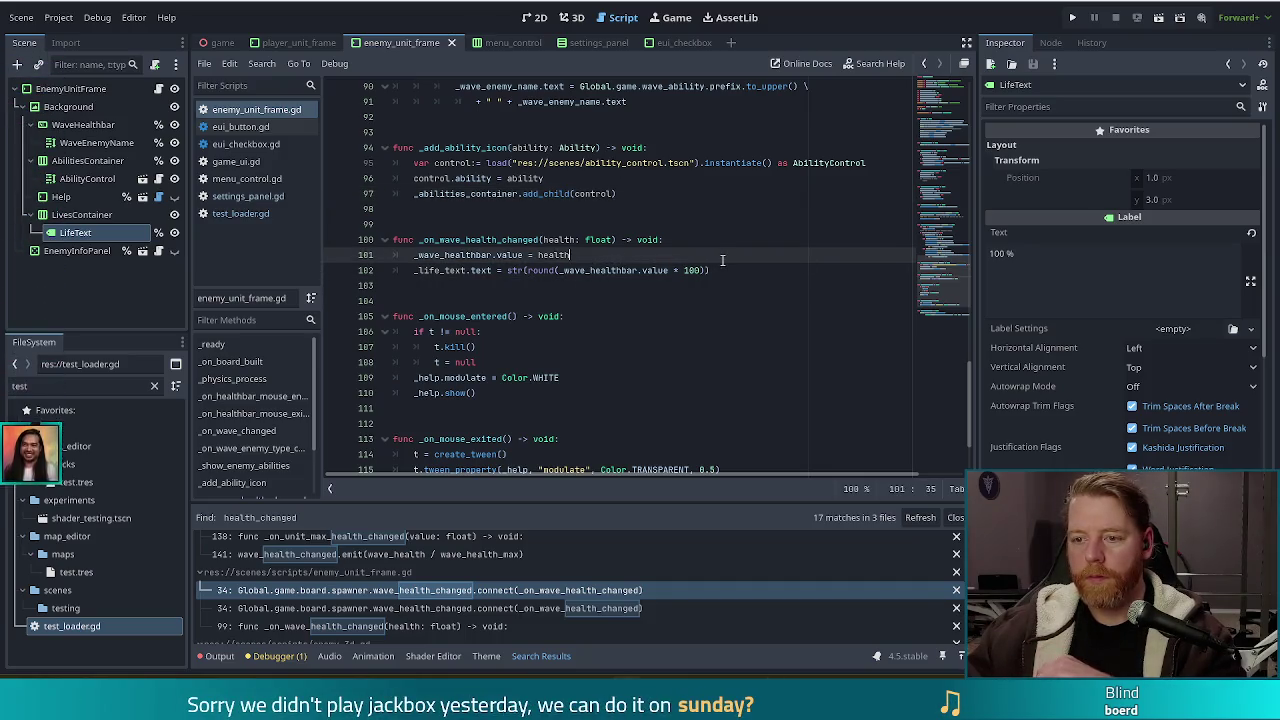
{"action": "left_click", "coordinate": [734, 266]}
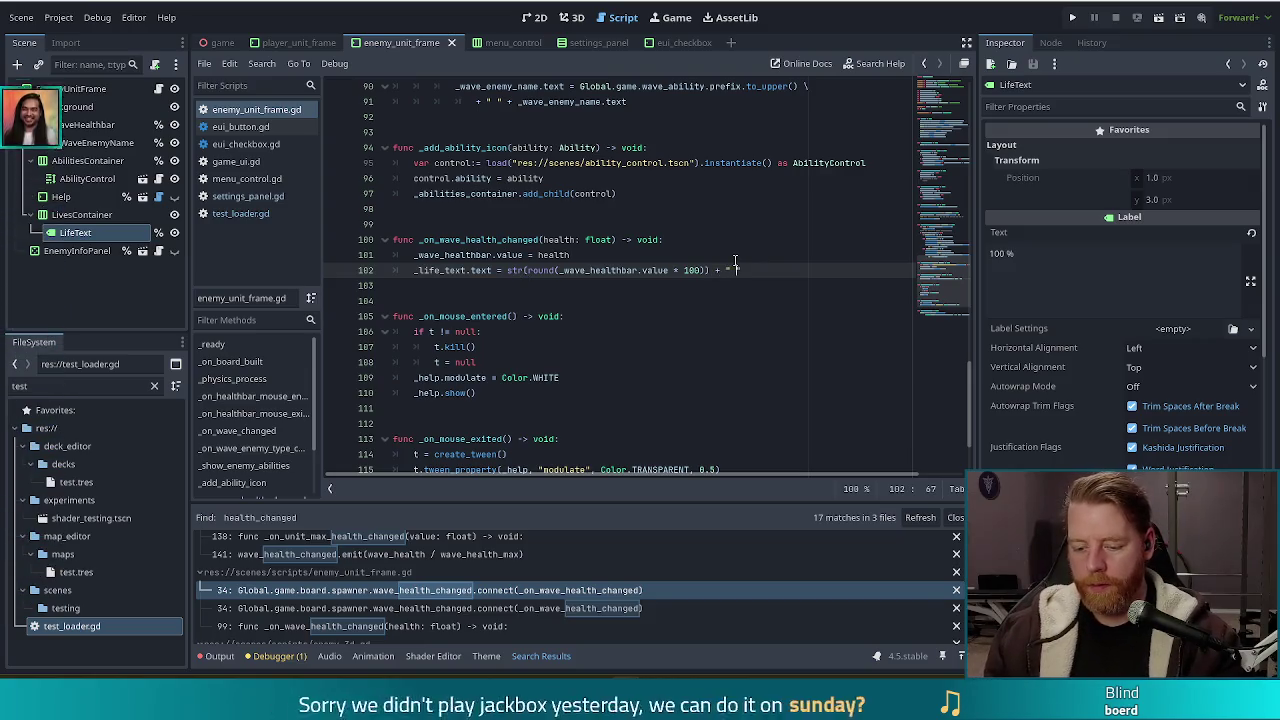
{"action": "type", "text": "%"}
{"action": "left_click_drag", "start_coordinate": [752, 269], "coordinate": [718, 271]}
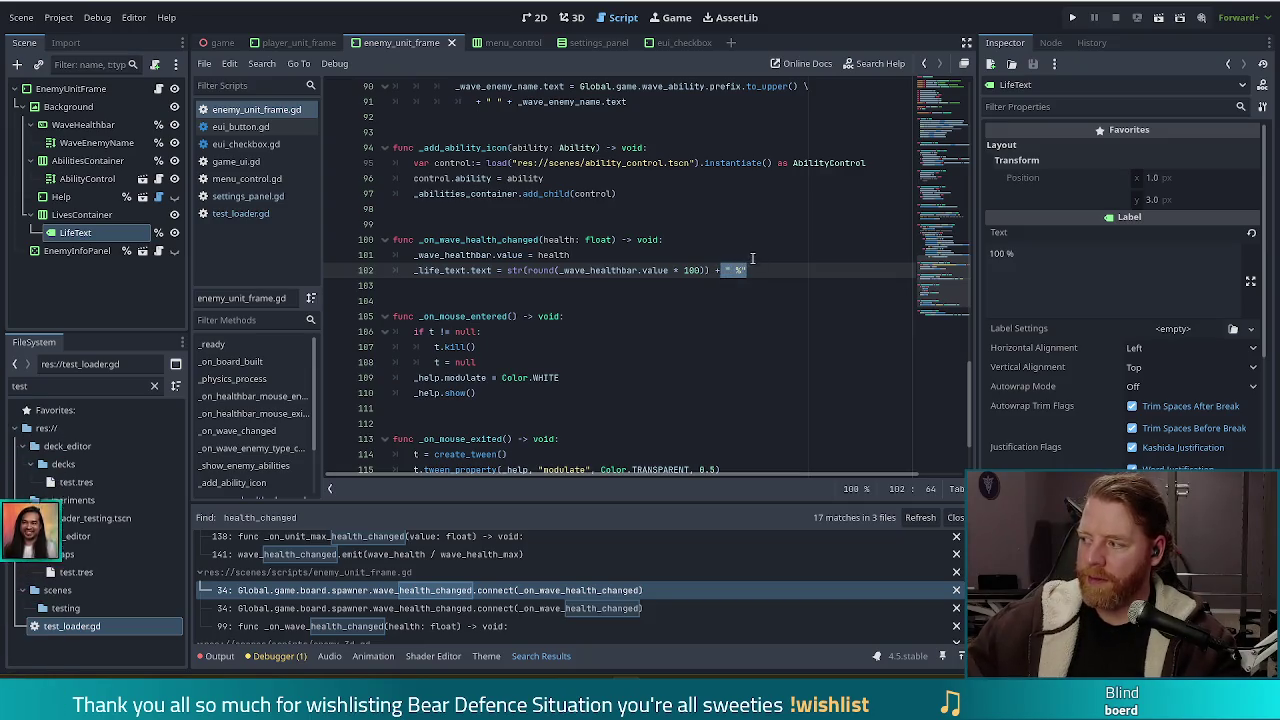
{"action": "left_click", "coordinate": [752, 258]}
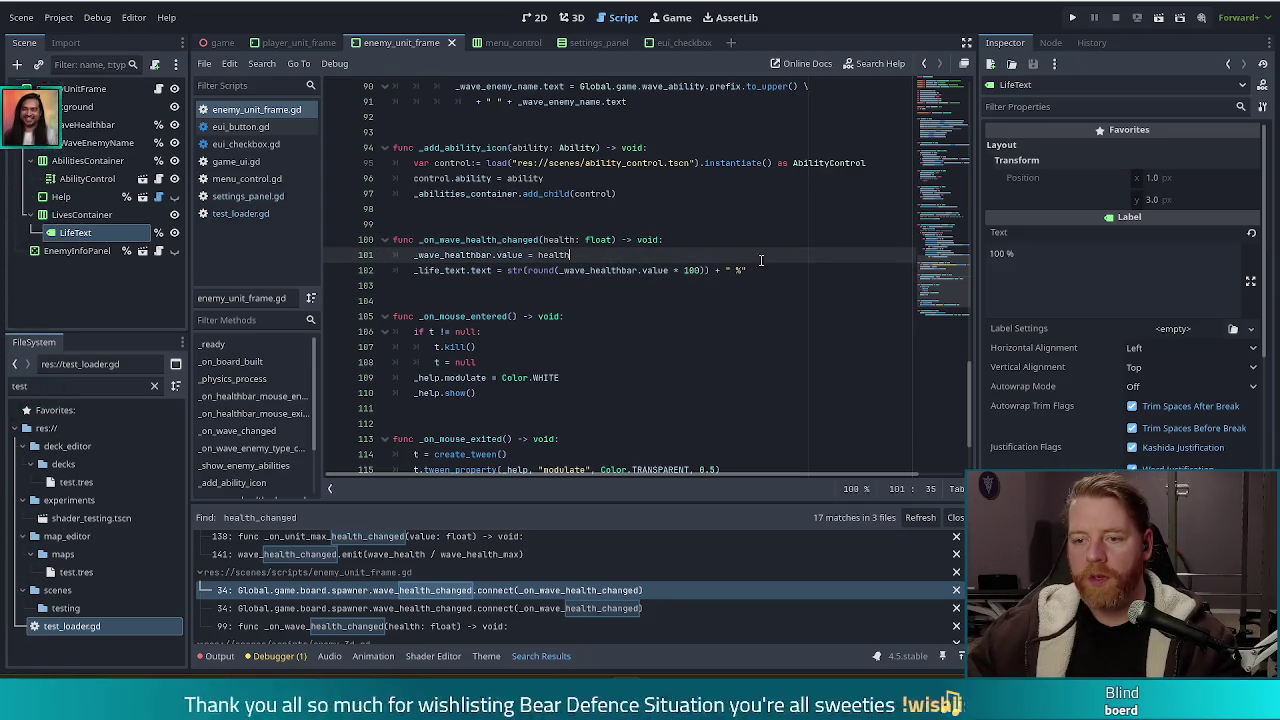
{"action": "left_click", "coordinate": [563, 270]}
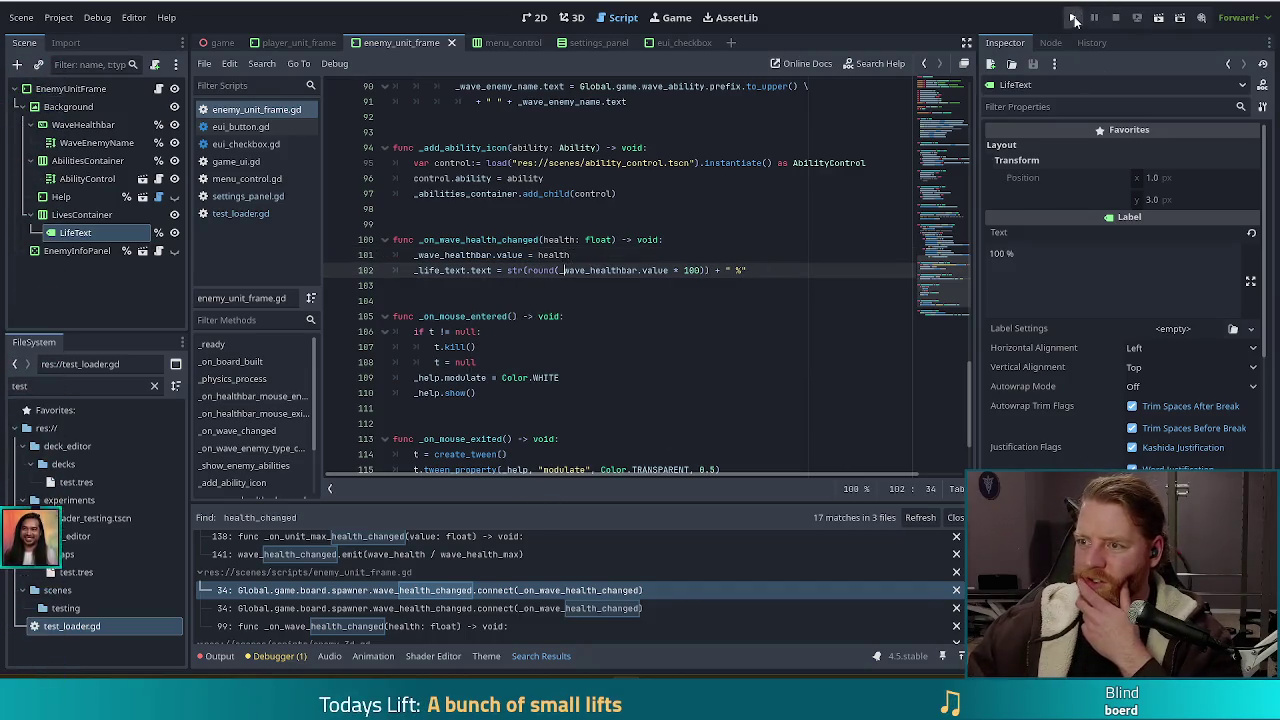
Step: Run a New Game, place a Two Pair Ballista tower, check the wave health percentage, then stop
{"action": "left_click", "coordinate": [1074, 18]}
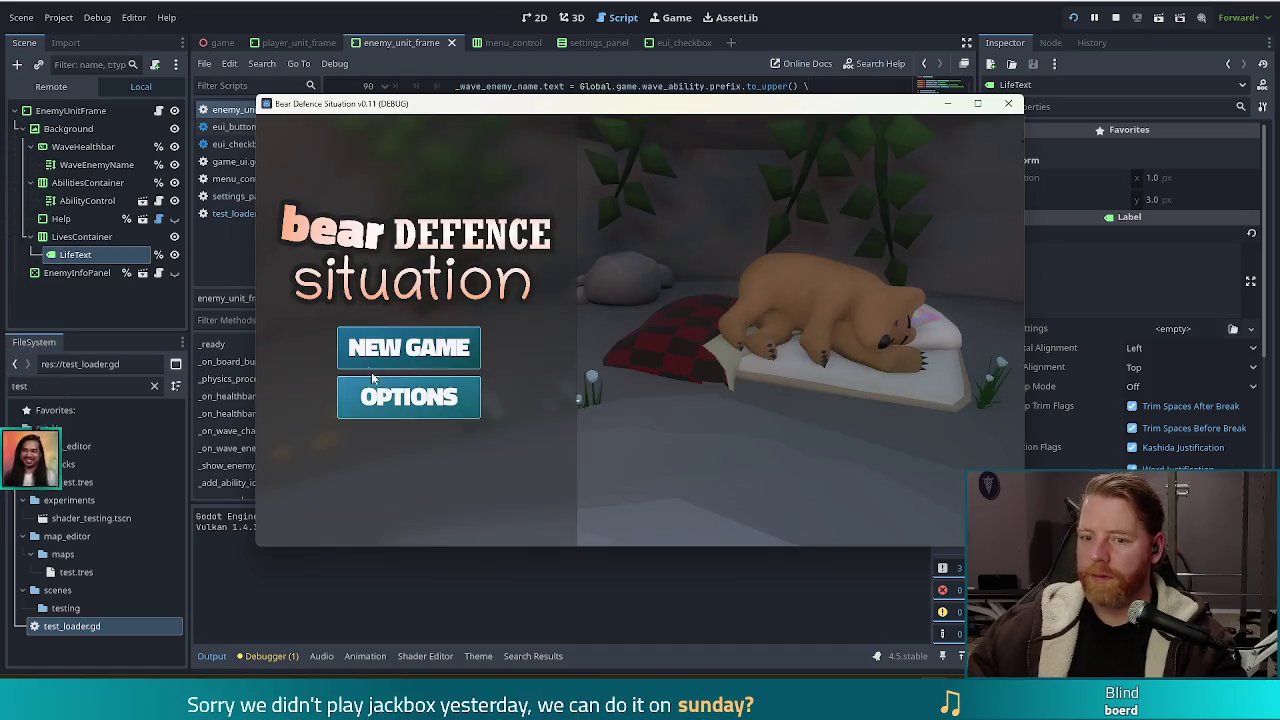
{"action": "left_click", "coordinate": [396, 349]}
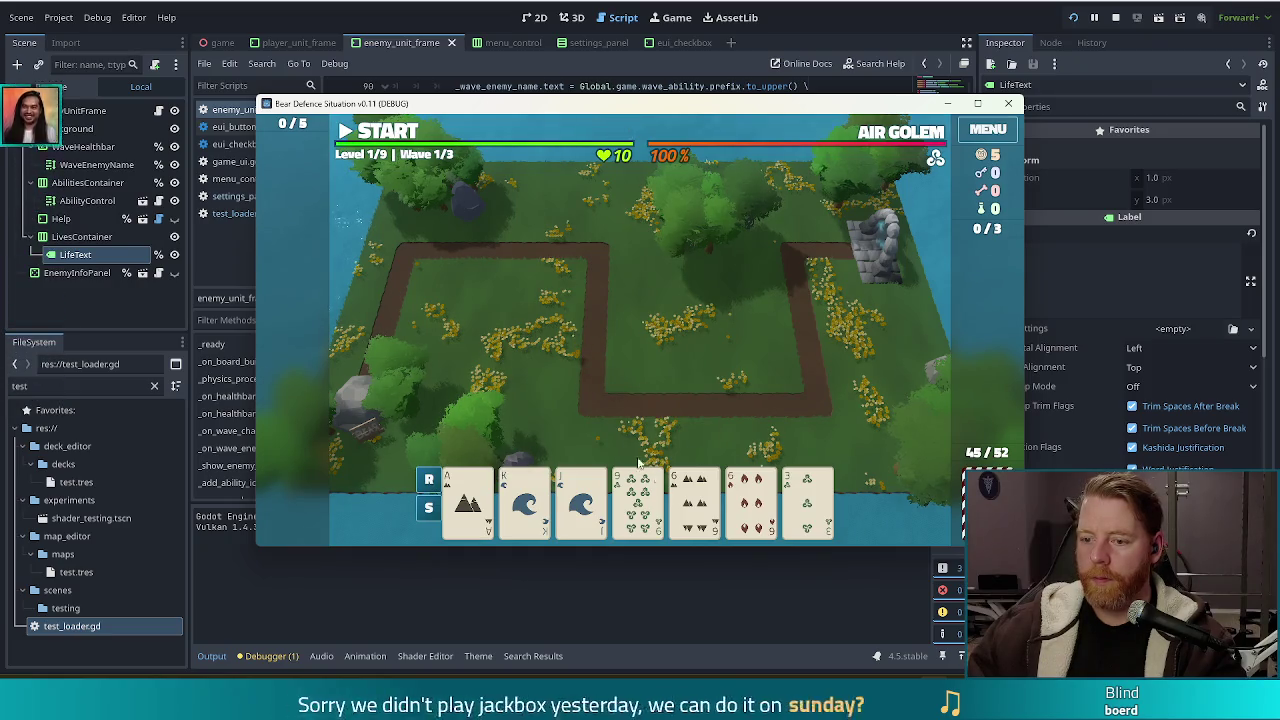
{"action": "left_click", "coordinate": [690, 422]}
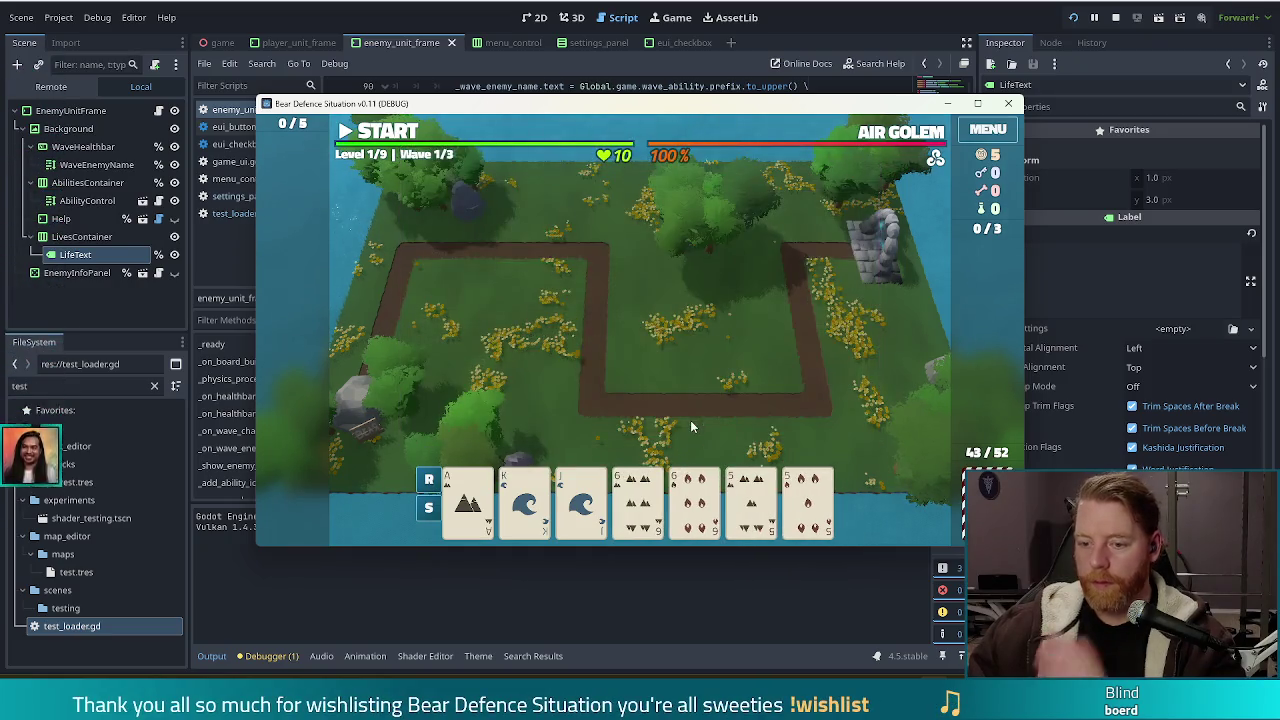
{"action": "left_click", "coordinate": [760, 505]}
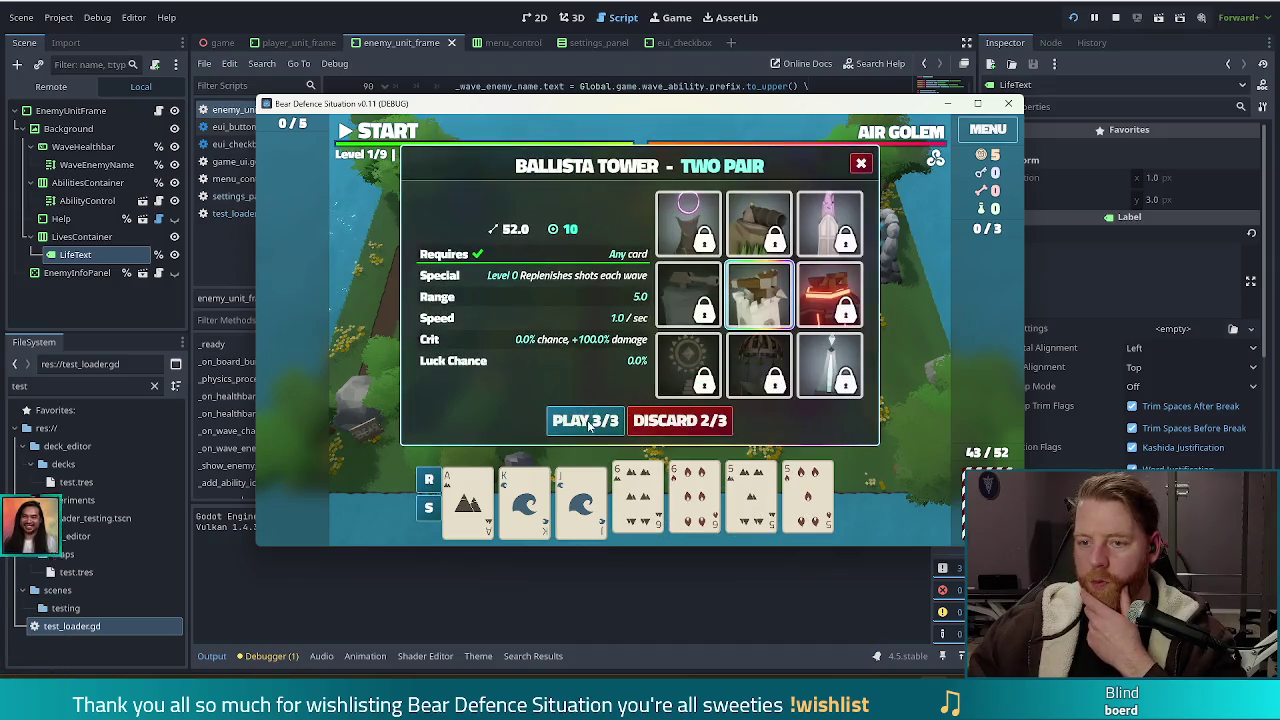
{"action": "left_click", "coordinate": [603, 428]}
{"action": "left_click", "coordinate": [752, 355]}
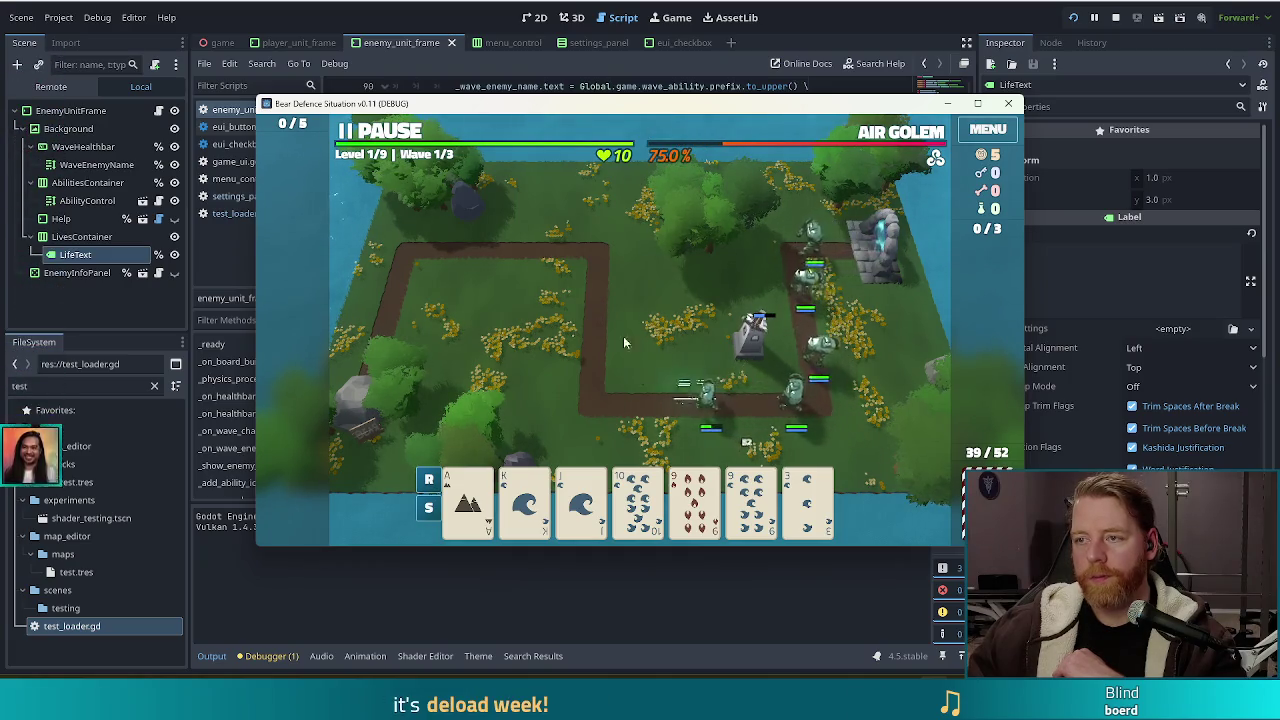
{"action": "left_click", "coordinate": [1117, 17]}
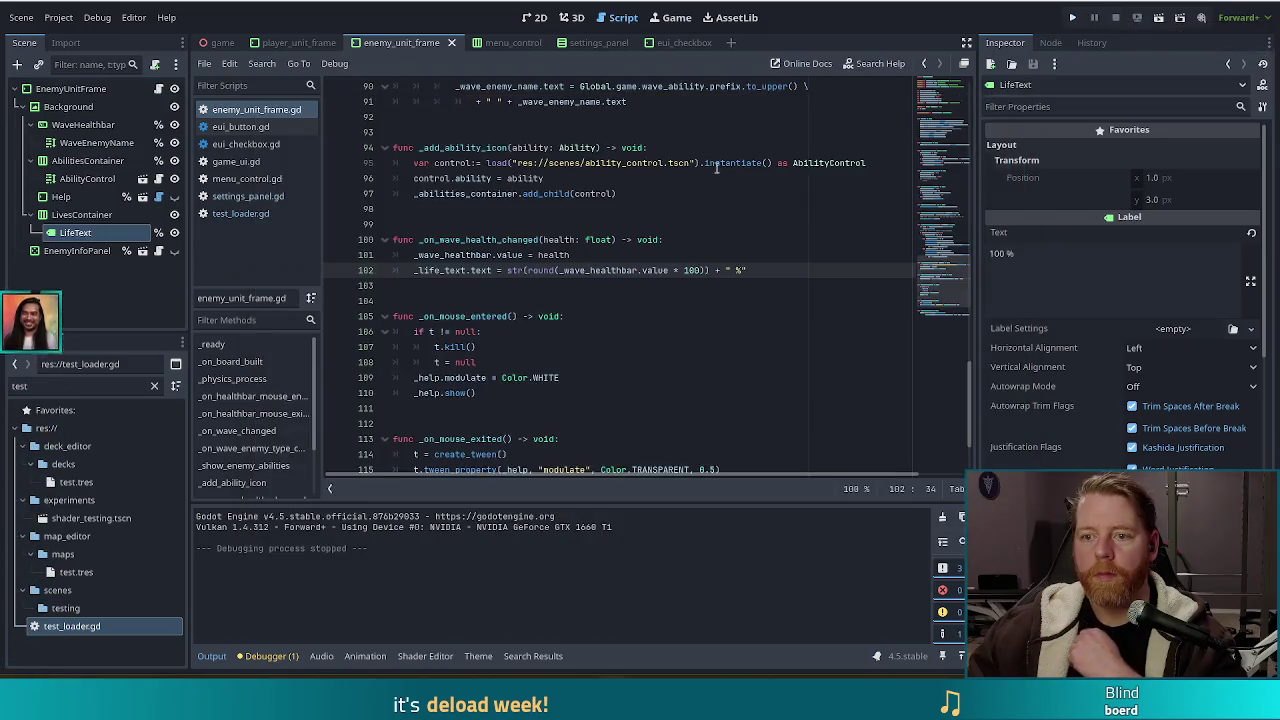
Step: Change round to roundi on line 102 and relaunch the project with F5
{"action": "left_click", "coordinate": [541, 270]}
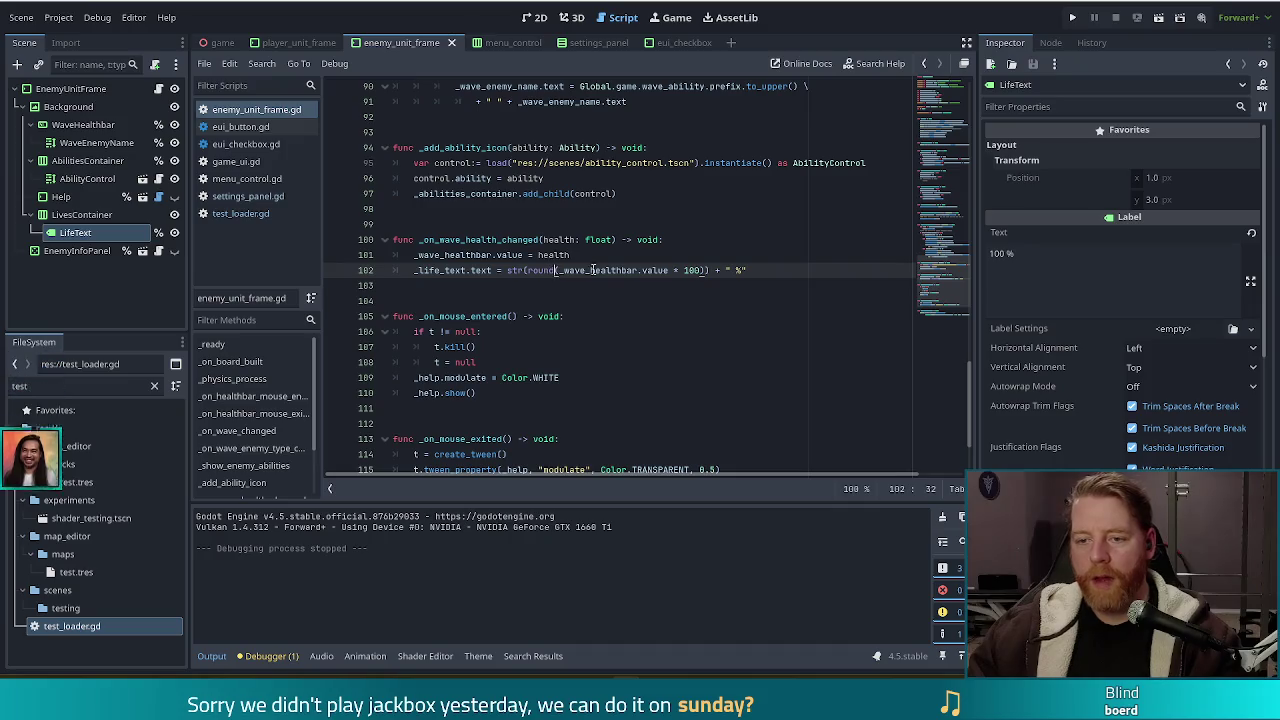
{"action": "type", "text": "i"}
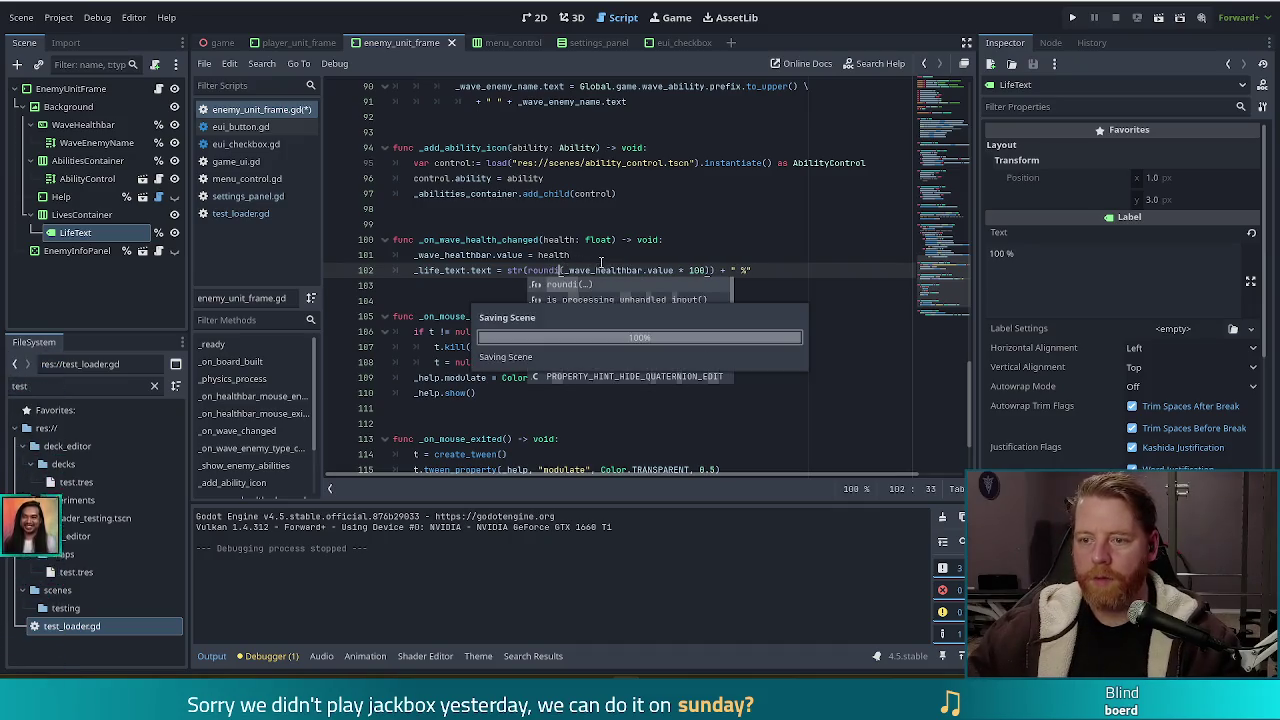
{"action": "key", "text": "F5"}
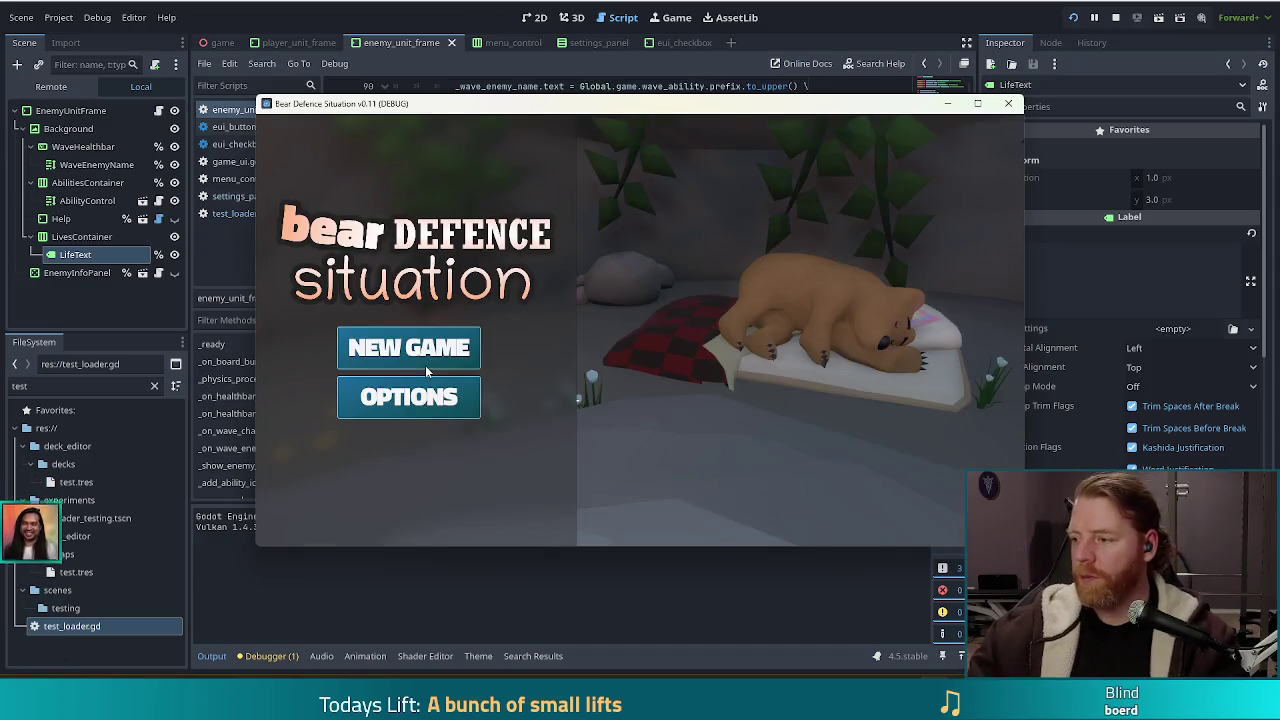
Step: Start a new game, discard the unwanted cards and sort the hand by rank
{"action": "left_click", "coordinate": [425, 365]}
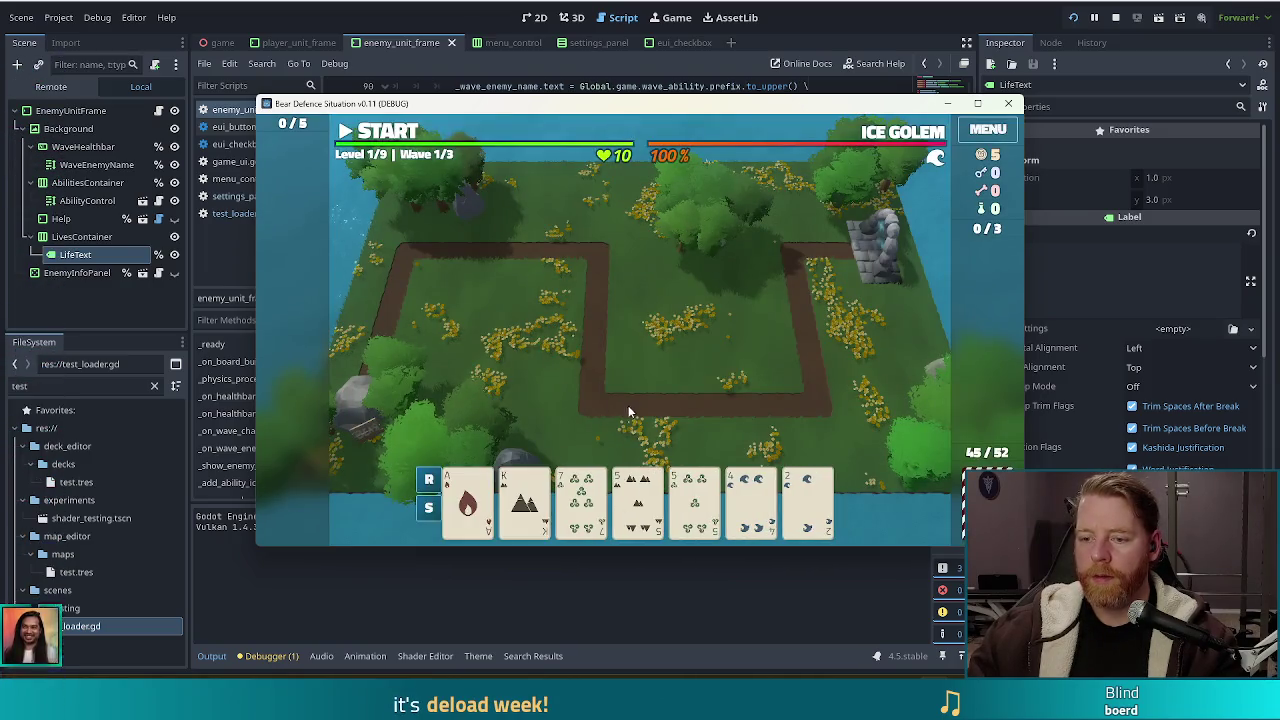
{"action": "left_click_drag", "start_coordinate": [581, 505], "coordinate": [655, 512]}
{"action": "left_click", "coordinate": [655, 512]}
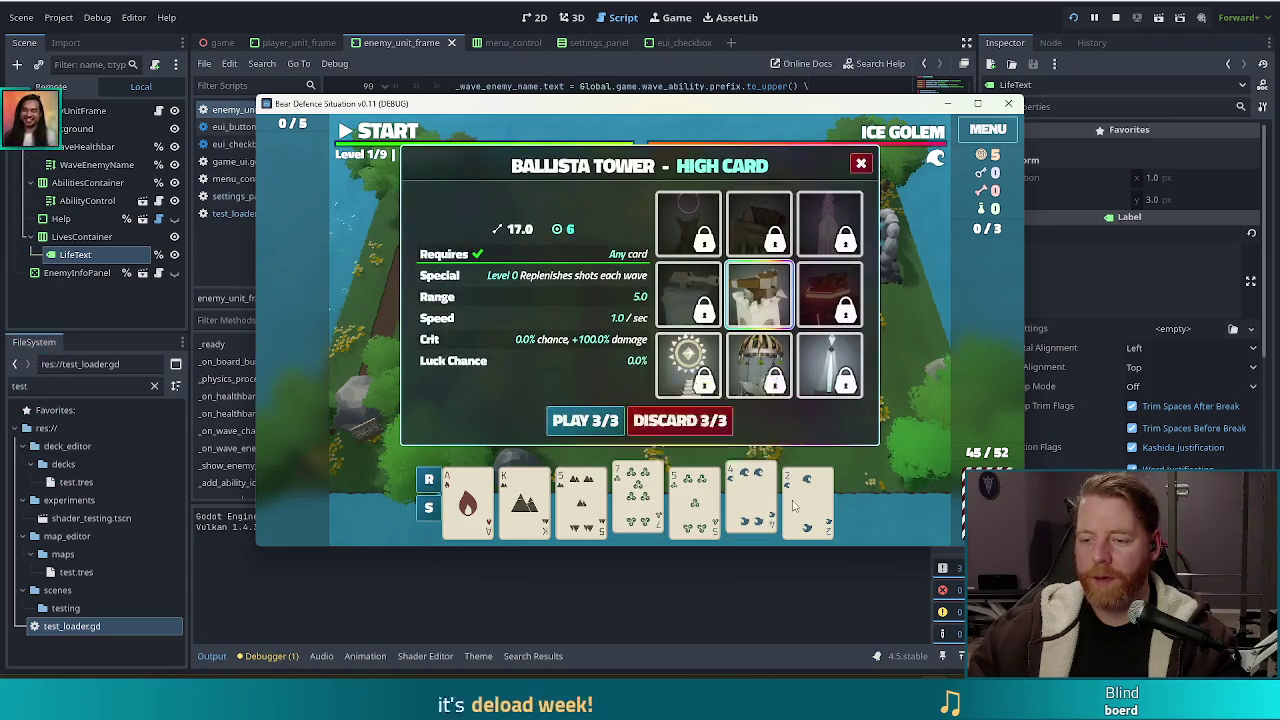
{"action": "left_click", "coordinate": [668, 422]}
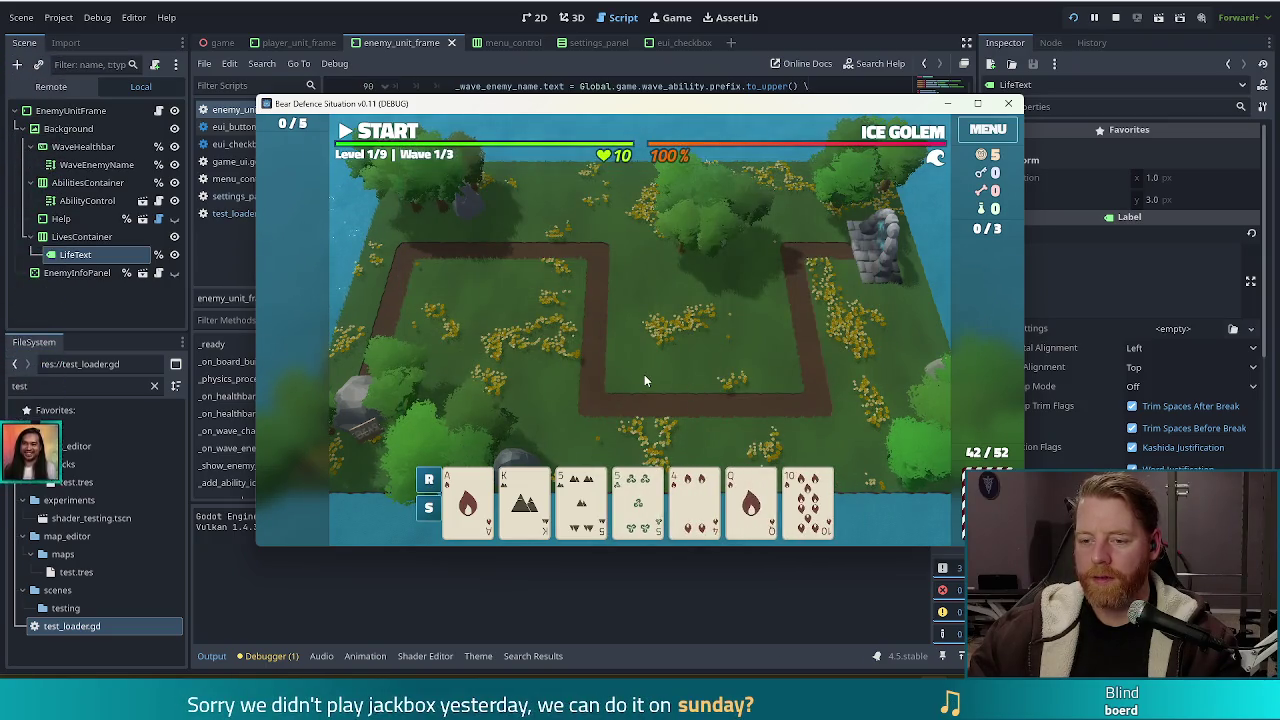
{"action": "left_click", "coordinate": [428, 507]}
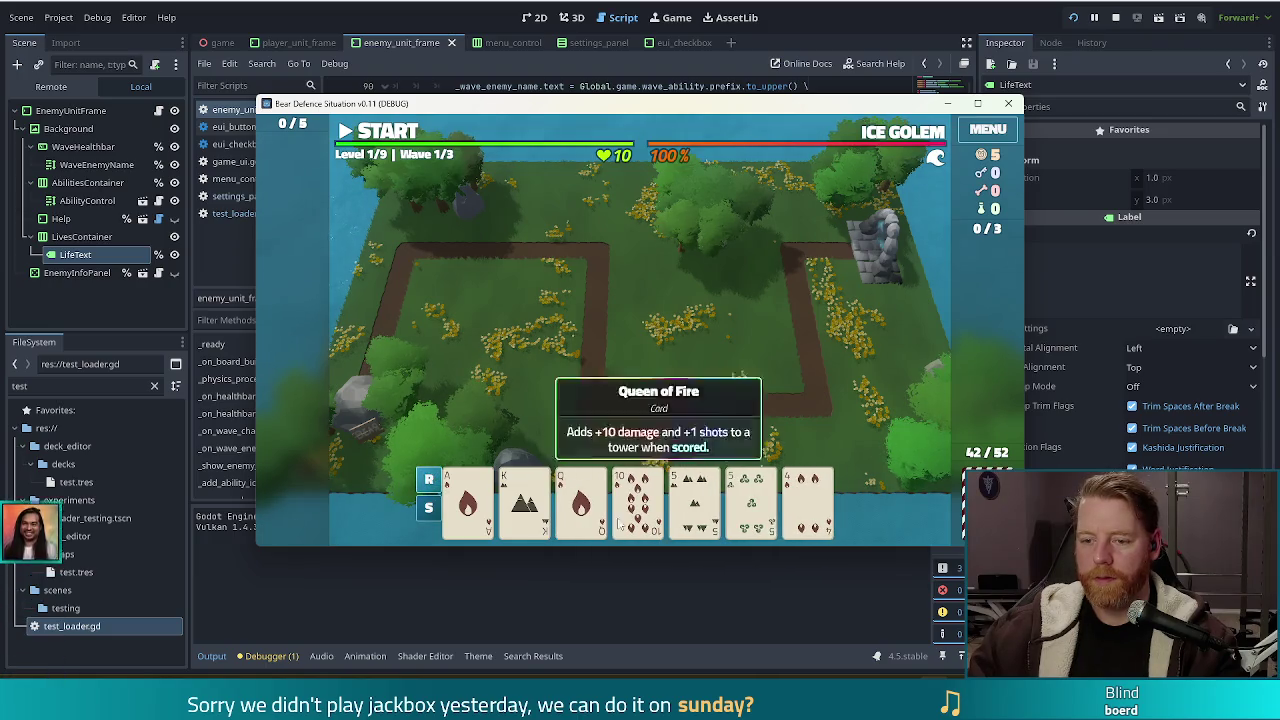
Step: Discard the 5 of Wind, 5 of Earth and 4 of Fire for new cards
{"action": "left_click", "coordinate": [745, 505]}
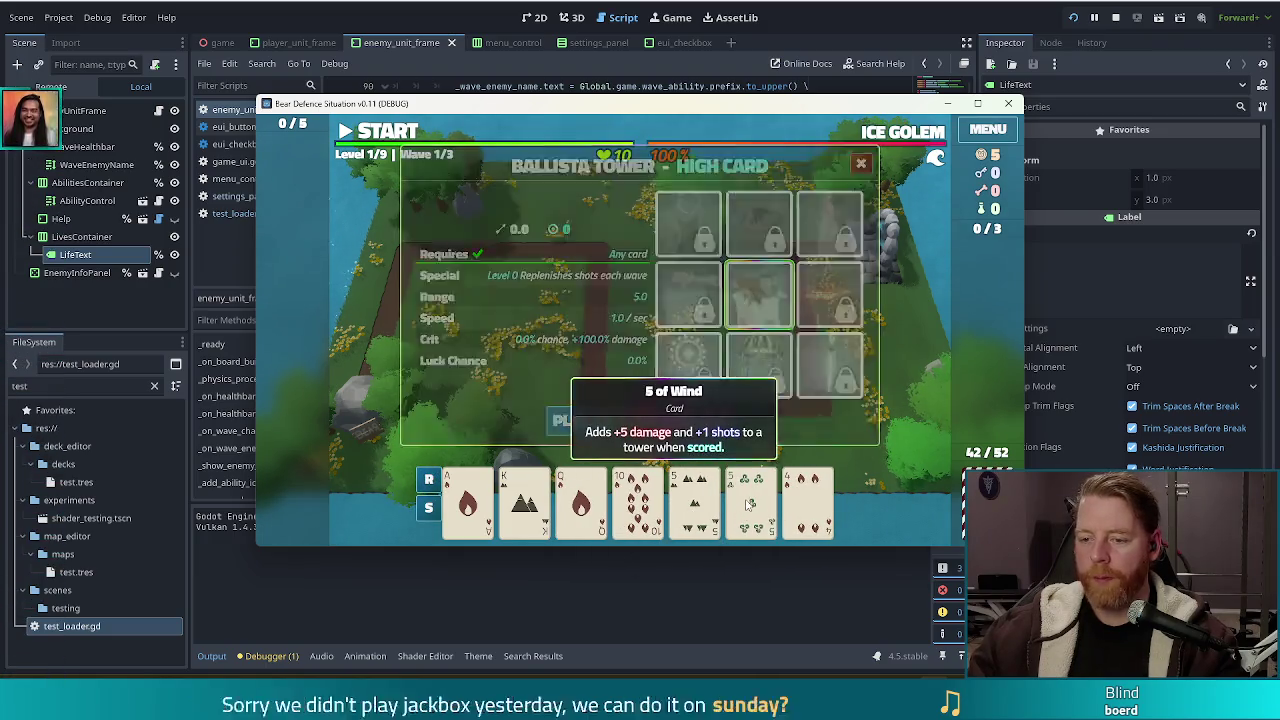
{"action": "left_click", "coordinate": [694, 505]}
{"action": "left_click", "coordinate": [808, 505]}
{"action": "left_click", "coordinate": [672, 421]}
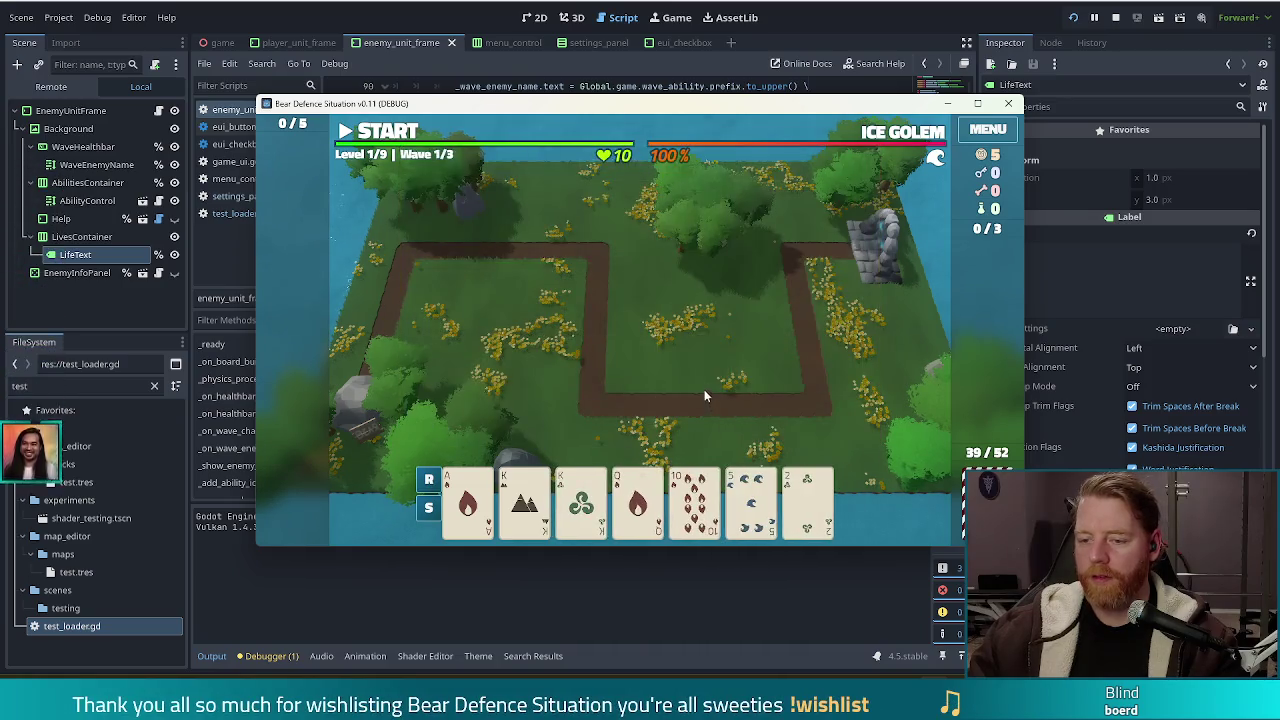
Step: Pair the King of Earth with the King of Wind and place the Ballista tower
{"action": "left_click", "coordinate": [524, 505]}
{"action": "left_click", "coordinate": [581, 505]}
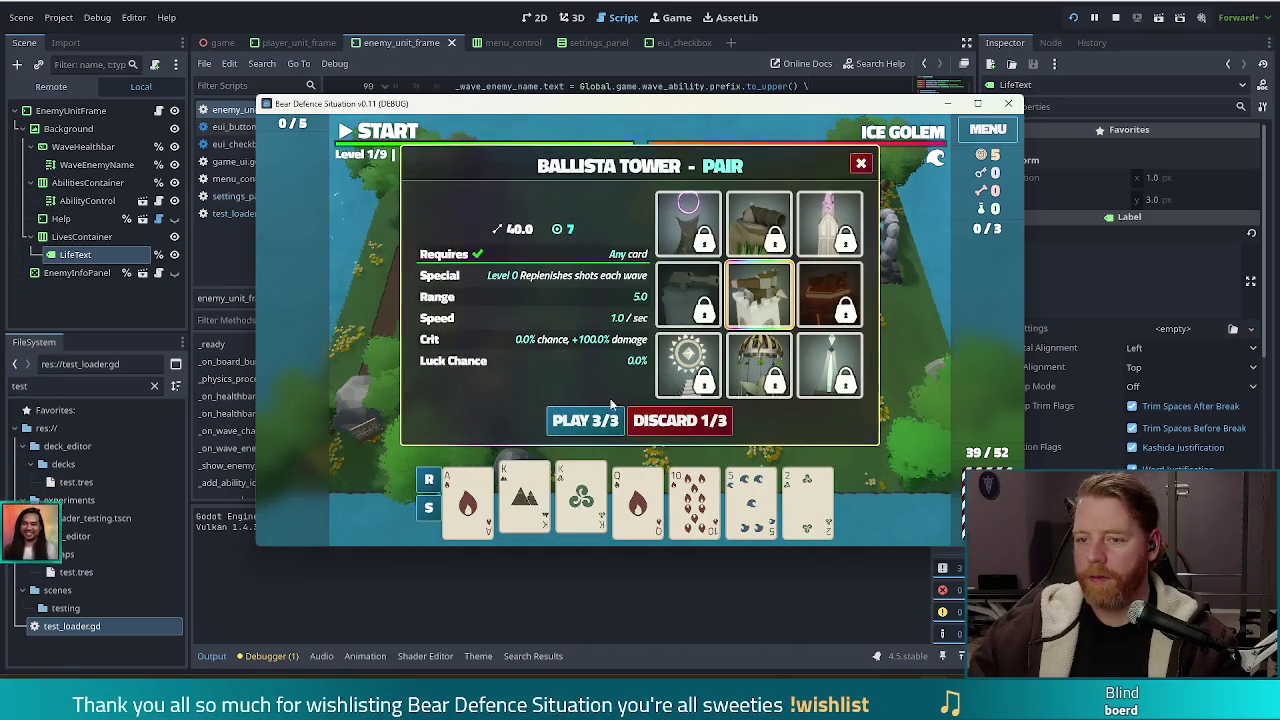
{"action": "left_click", "coordinate": [590, 420]}
{"action": "left_click", "coordinate": [757, 340]}
Step: Run enemy wave 1 until the health label shows 74%, then stop the game with F8
{"action": "left_click", "coordinate": [399, 136]}
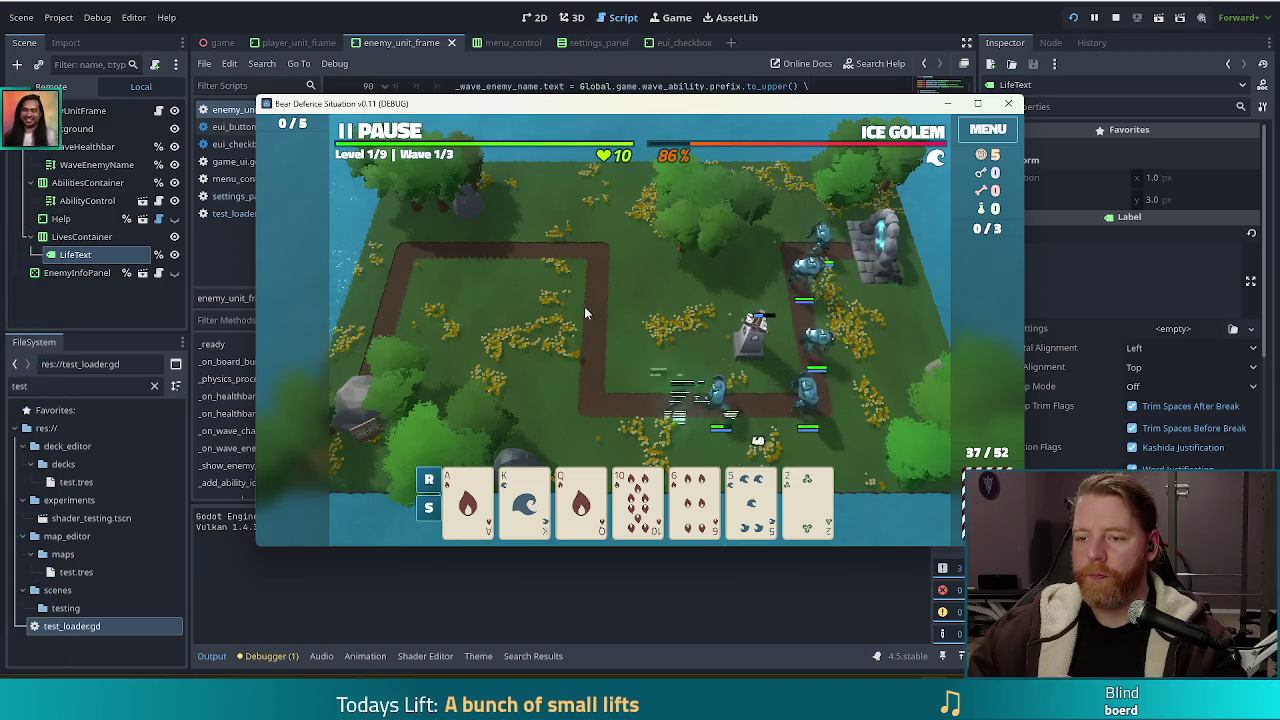
{"action": "mouse_move", "coordinate": [660, 160]}
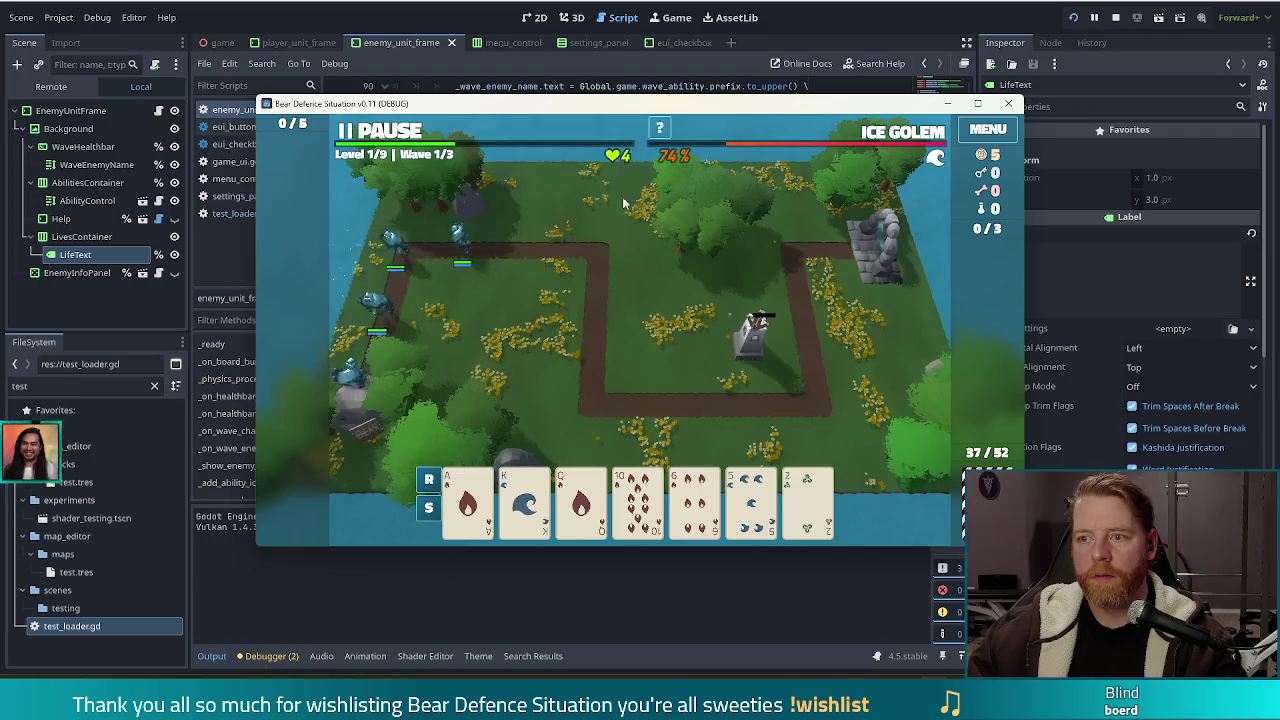
{"action": "key", "text": "F8"}
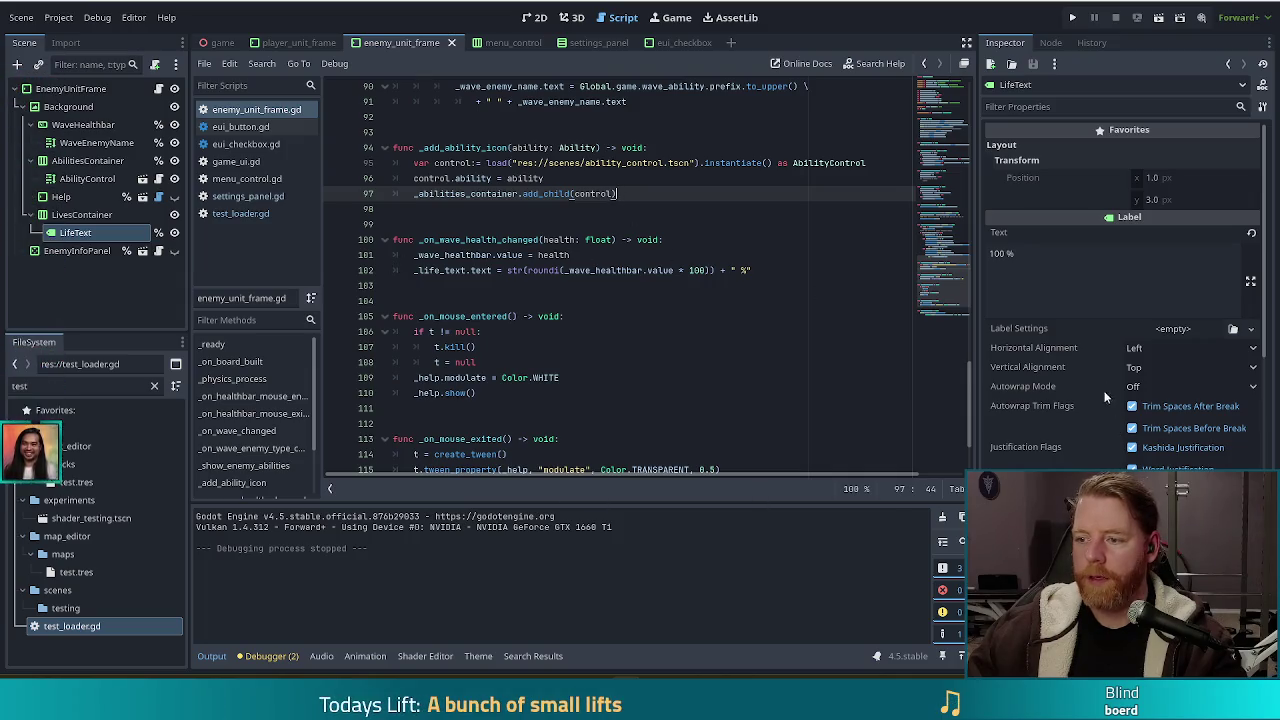
Step: Edit LifeText's text in the 2D view so it reads 100 %
{"action": "left_click", "coordinate": [536, 17]}
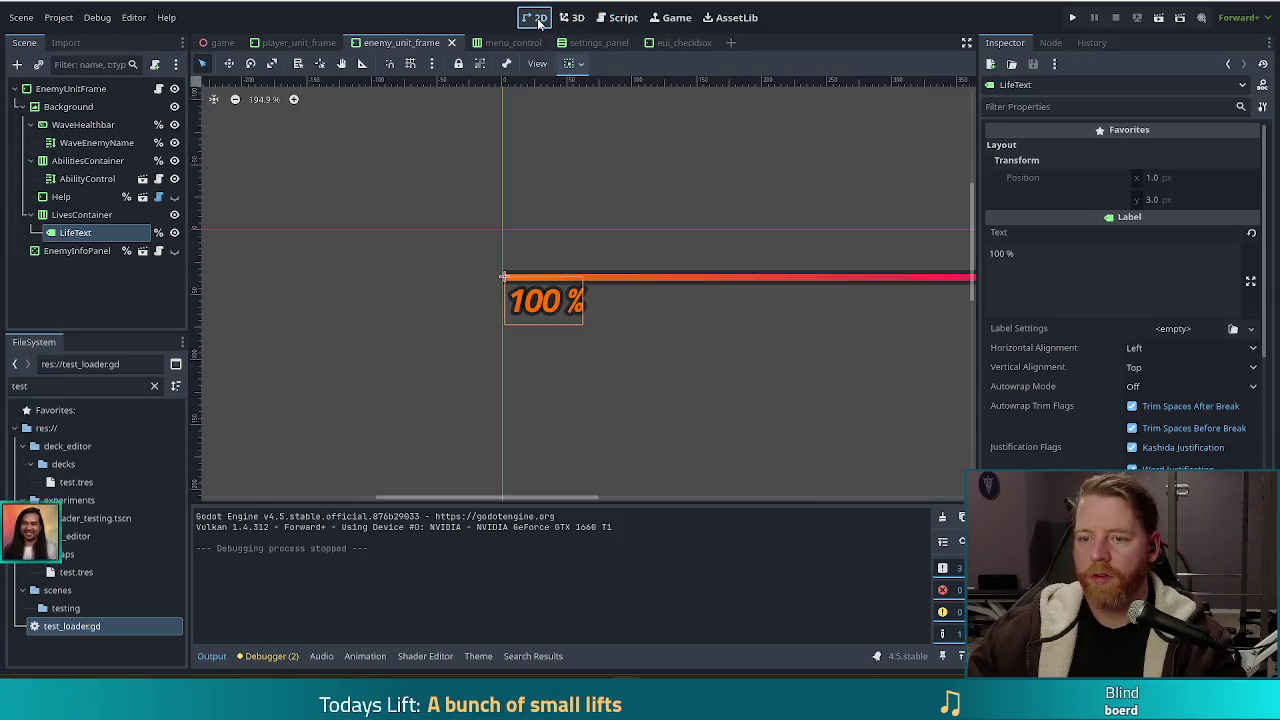
{"action": "left_click", "coordinate": [1017, 253]}
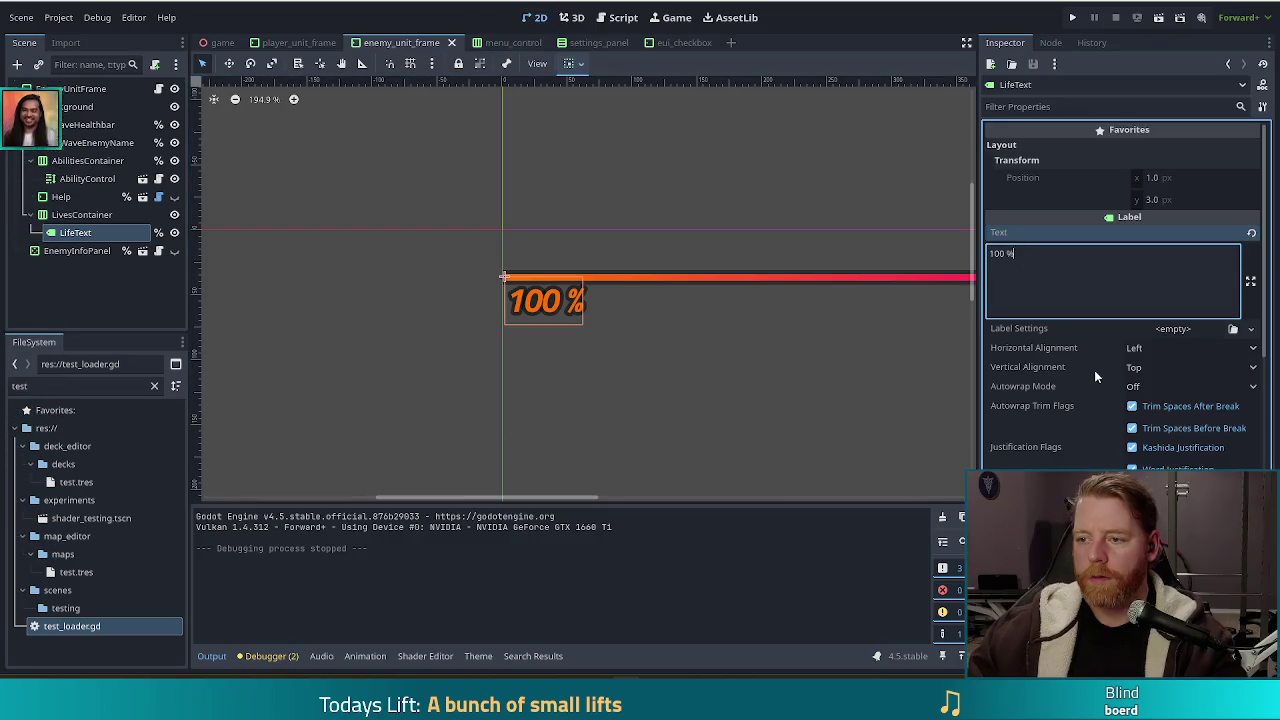
{"action": "key", "text": "Home"}
{"action": "key", "text": "Delete"}
{"action": "key", "text": "Delete"}
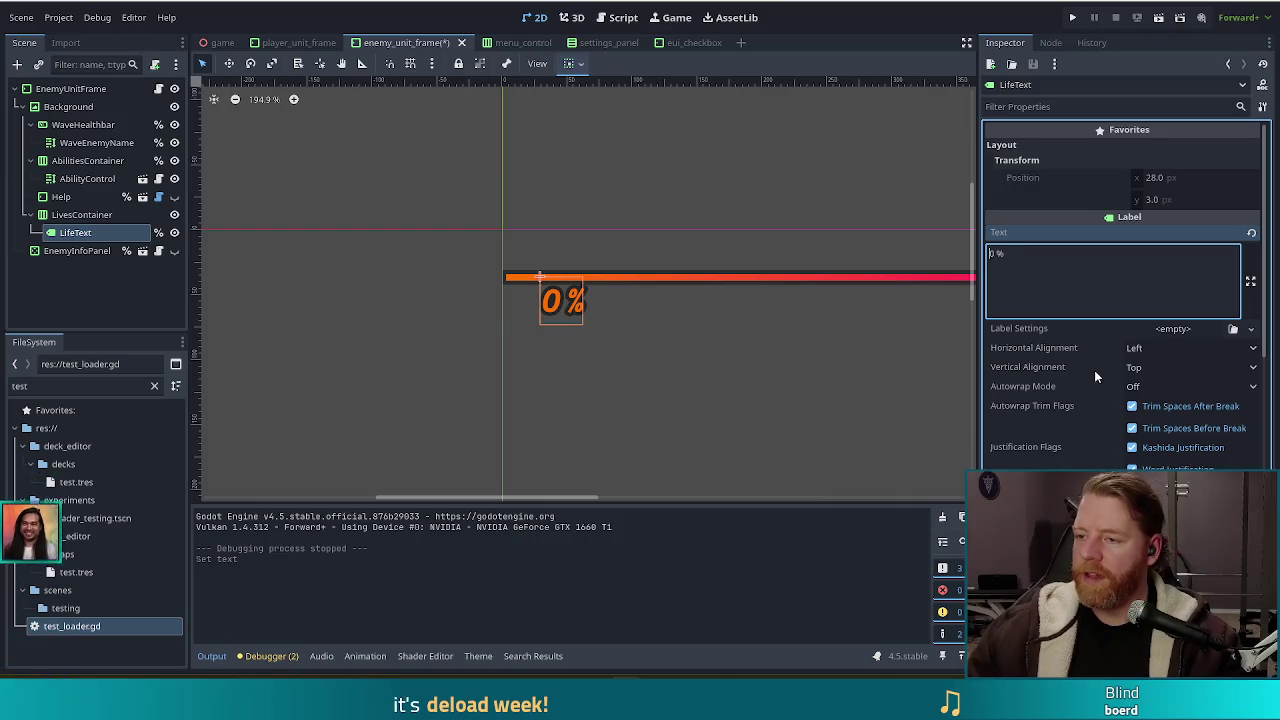
{"action": "type", "text": "10"}
Step: Reset LivesContainer's alignment from End to Begin and save the enemy_unit_frame scene
{"action": "left_click", "coordinate": [92, 216]}
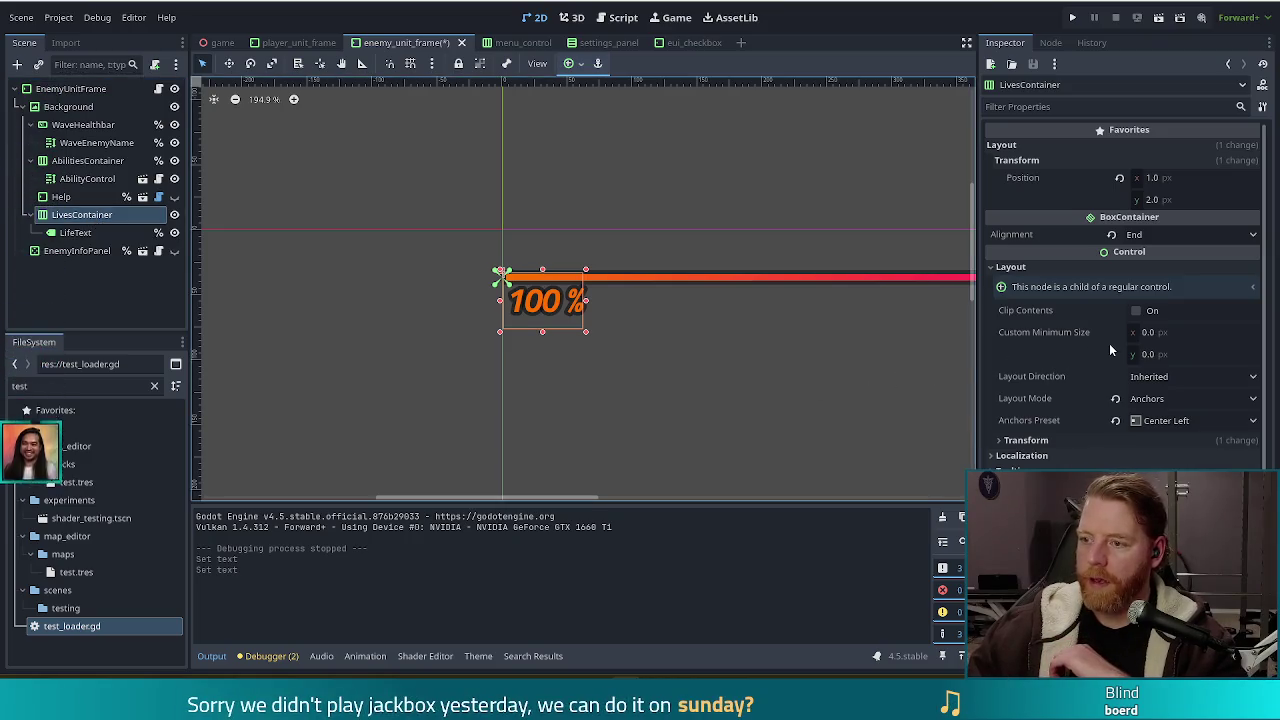
{"action": "left_click", "coordinate": [1112, 235]}
{"action": "key", "text": "ctrl+s"}
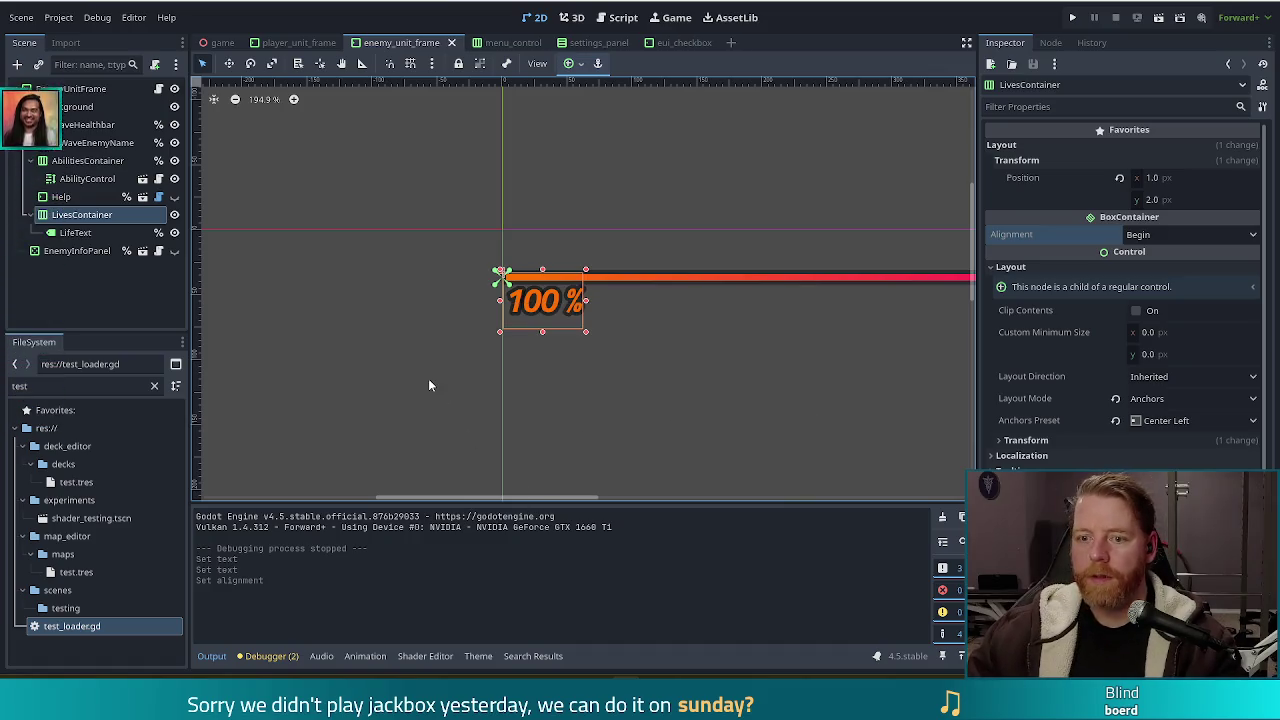
{"action": "left_click", "coordinate": [429, 385]}
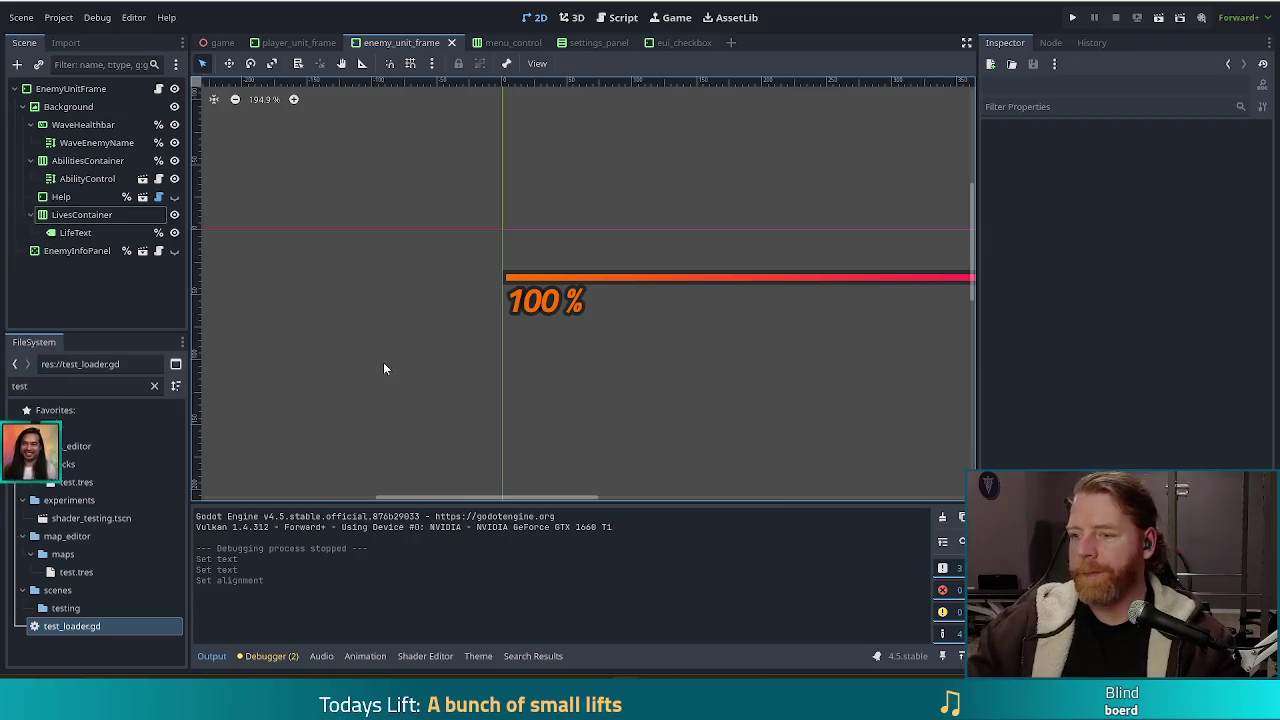
Step: Nudge LivesContainer right to (3, 2), then drag the Chrome illustration window over the editor
{"action": "left_click", "coordinate": [82, 214]}
{"action": "key", "text": "Right"}
{"action": "key", "text": "Right"}
{"action": "left_click", "coordinate": [528, 442]}
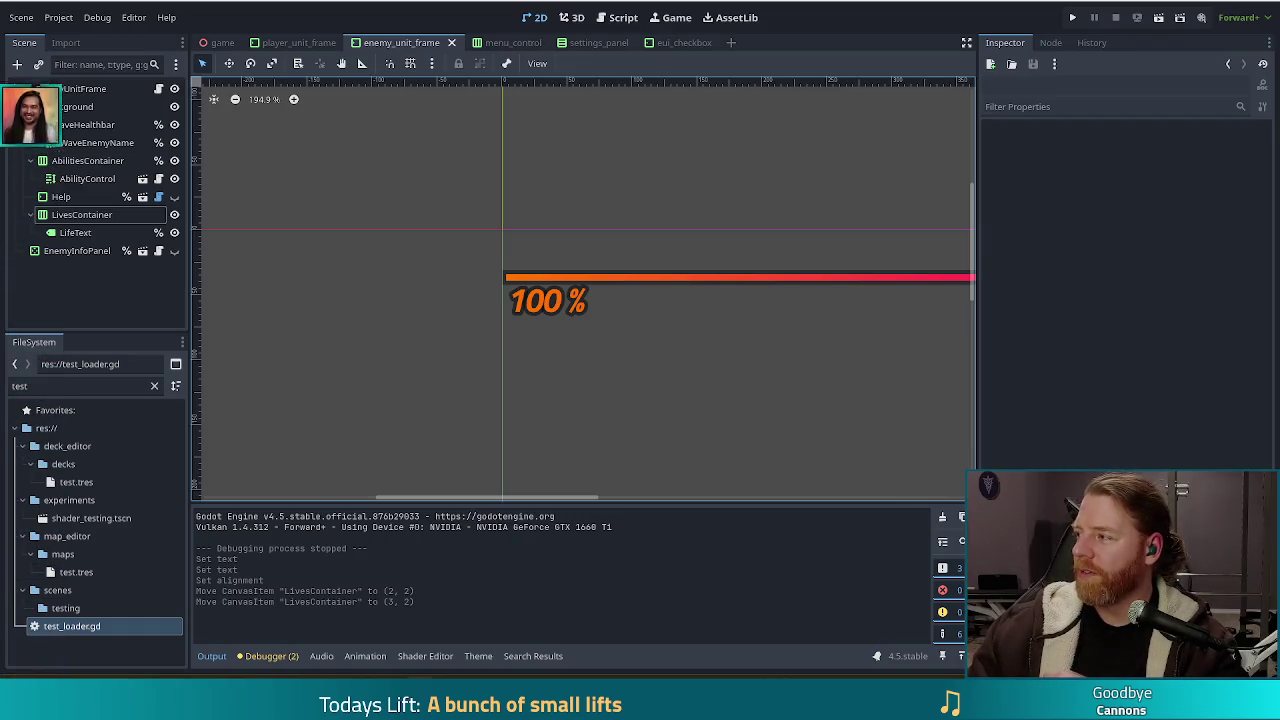
{"action": "mouse_move", "coordinate": [1279, 167]}
{"action": "left_mouse_down"}
{"action": "mouse_move", "coordinate": [968, 167]}
{"action": "mouse_move", "coordinate": [903, 5]}
{"action": "left_mouse_up"}
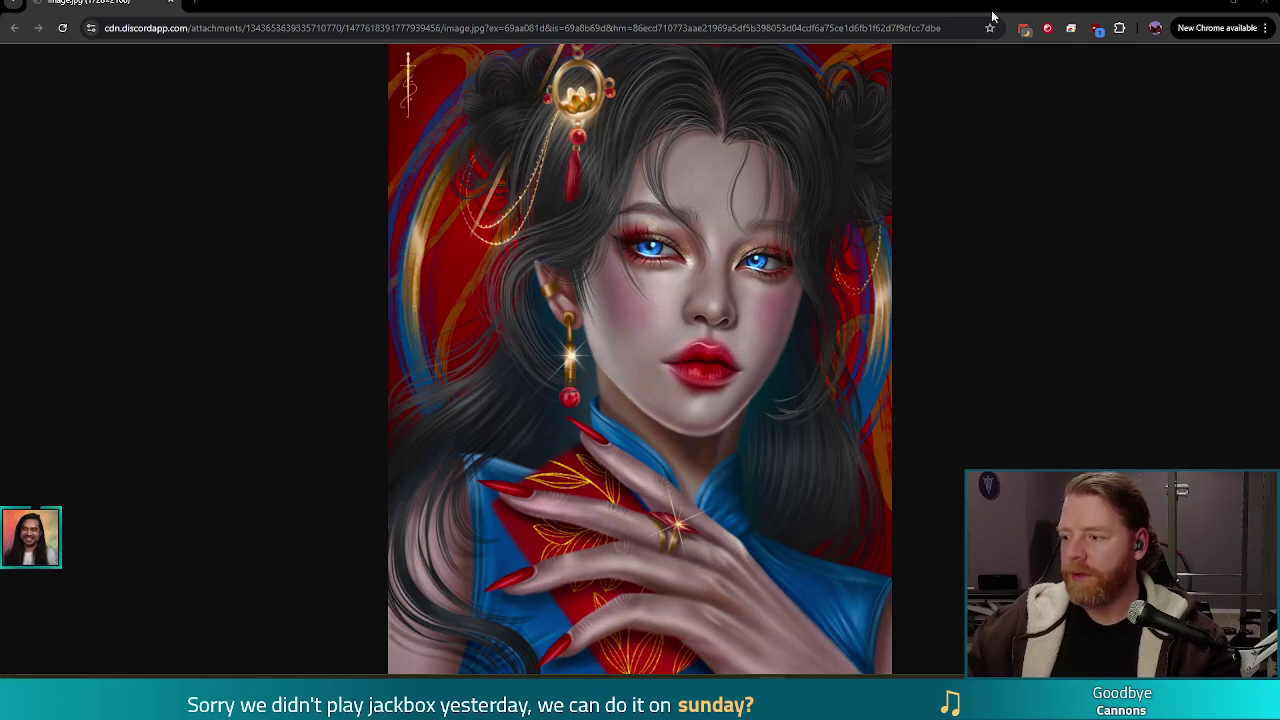
Step: Close the Chrome portrait window to return to the enemy_unit_frame scene
{"action": "left_click", "coordinate": [1269, 4]}
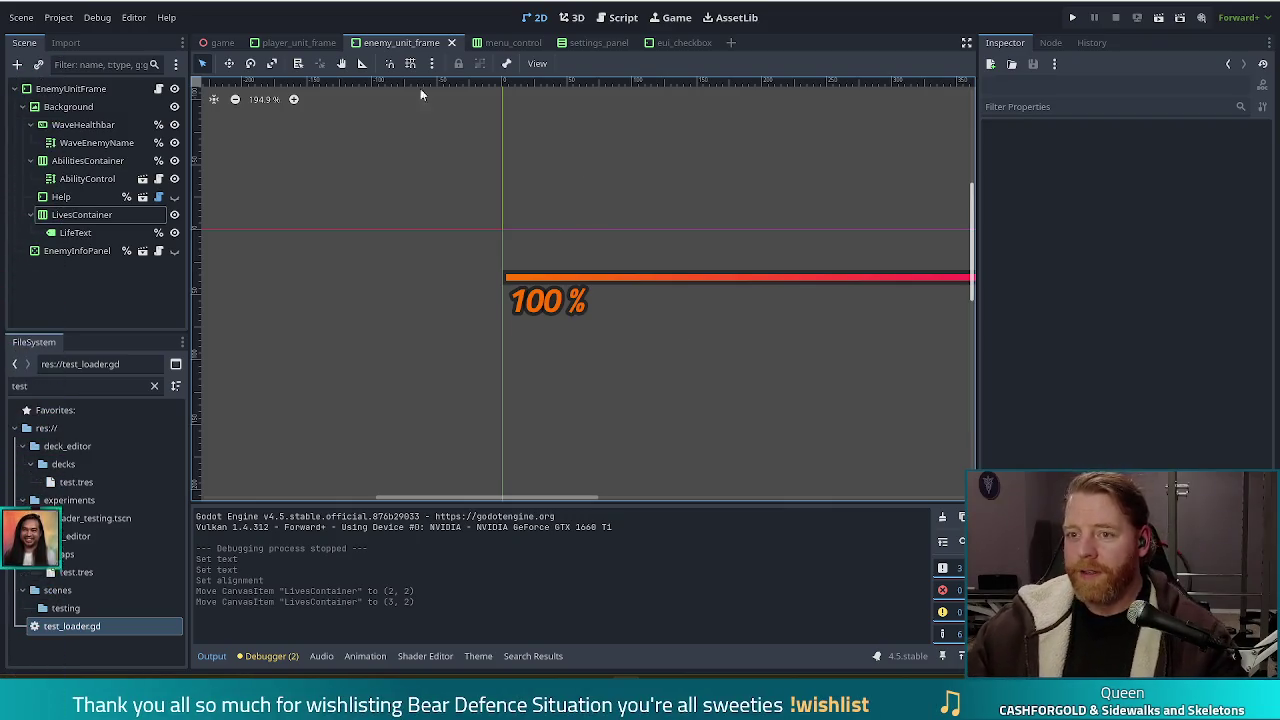
Step: Filter FileSystem for 'stats', open tower_stats_ui.tscn, and bring up its tower_stats_ui.gd script
{"action": "left_click", "coordinate": [617, 17]}
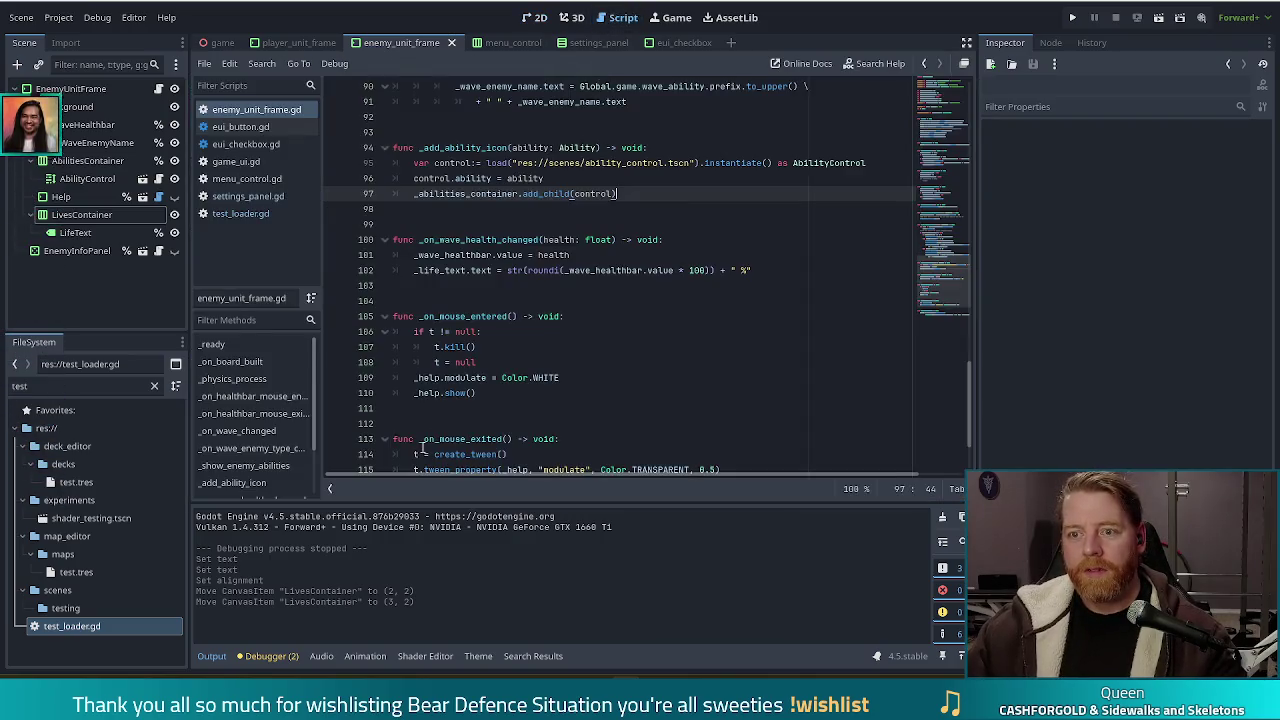
{"action": "left_click", "coordinate": [68, 385]}
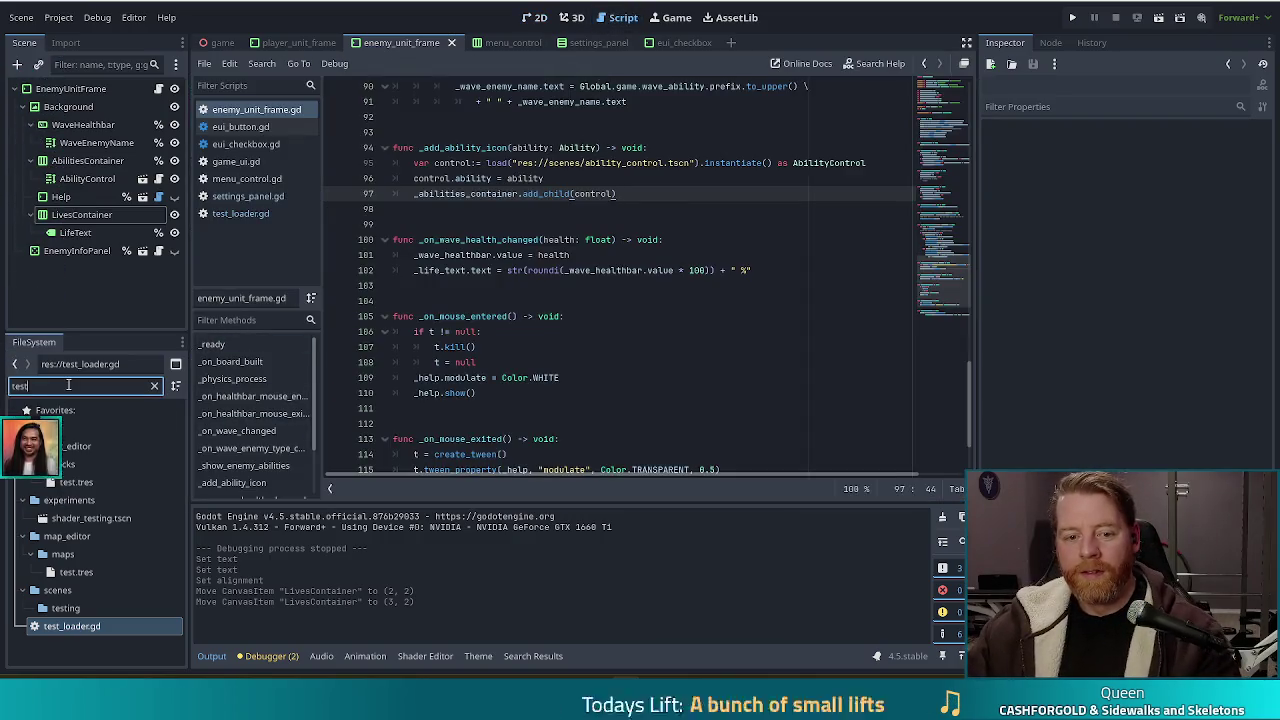
{"action": "left_click_drag", "start_coordinate": [68, 385], "coordinate": [3, 385]}
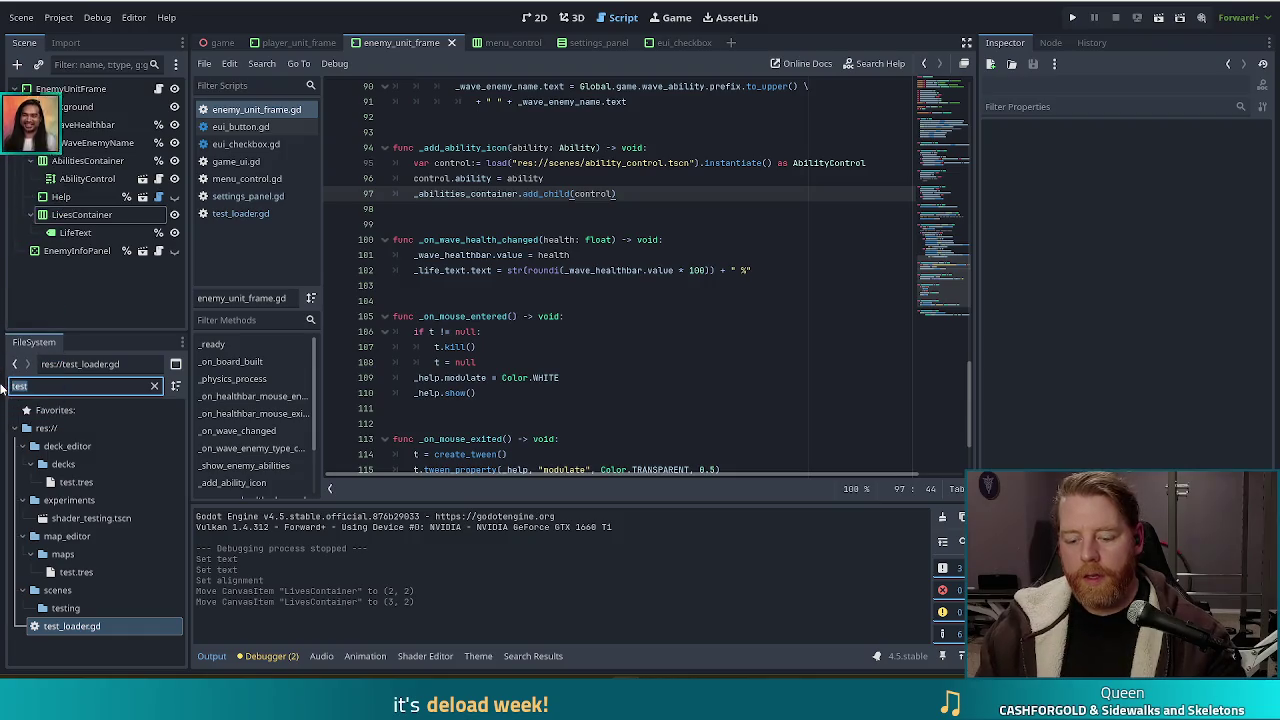
{"action": "type", "text": "stats"}
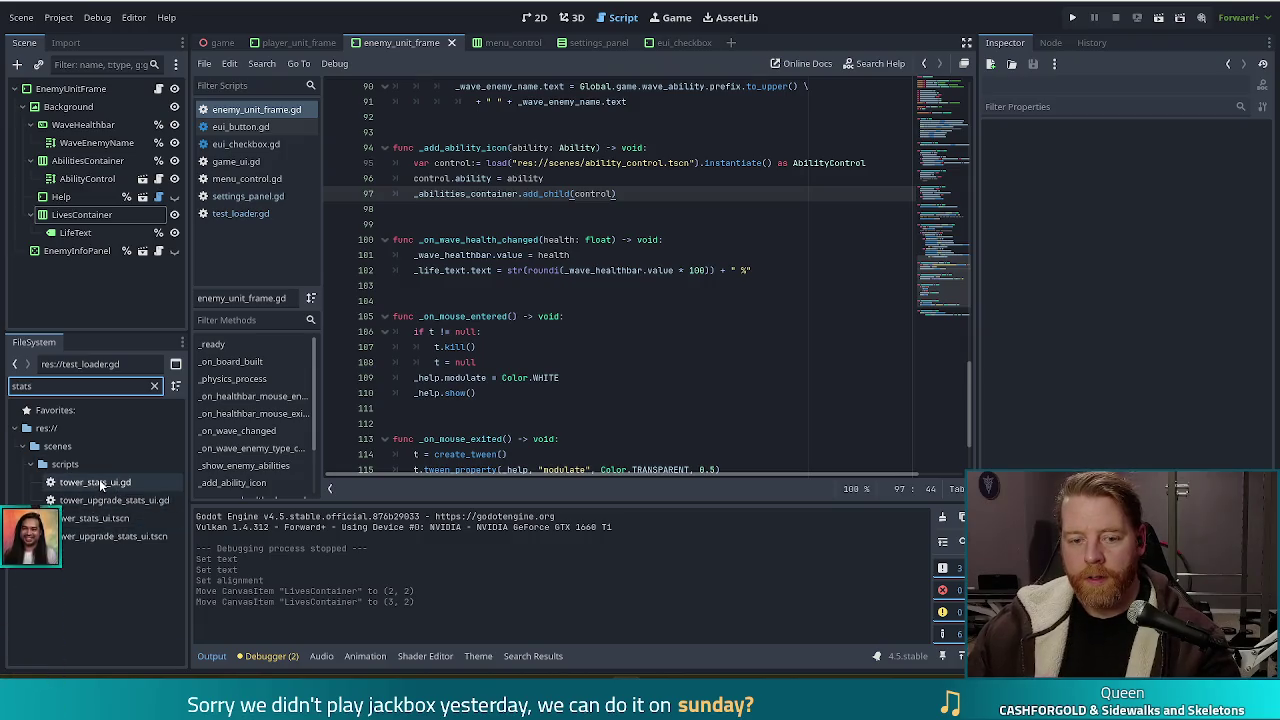
{"action": "double_click", "coordinate": [95, 518]}
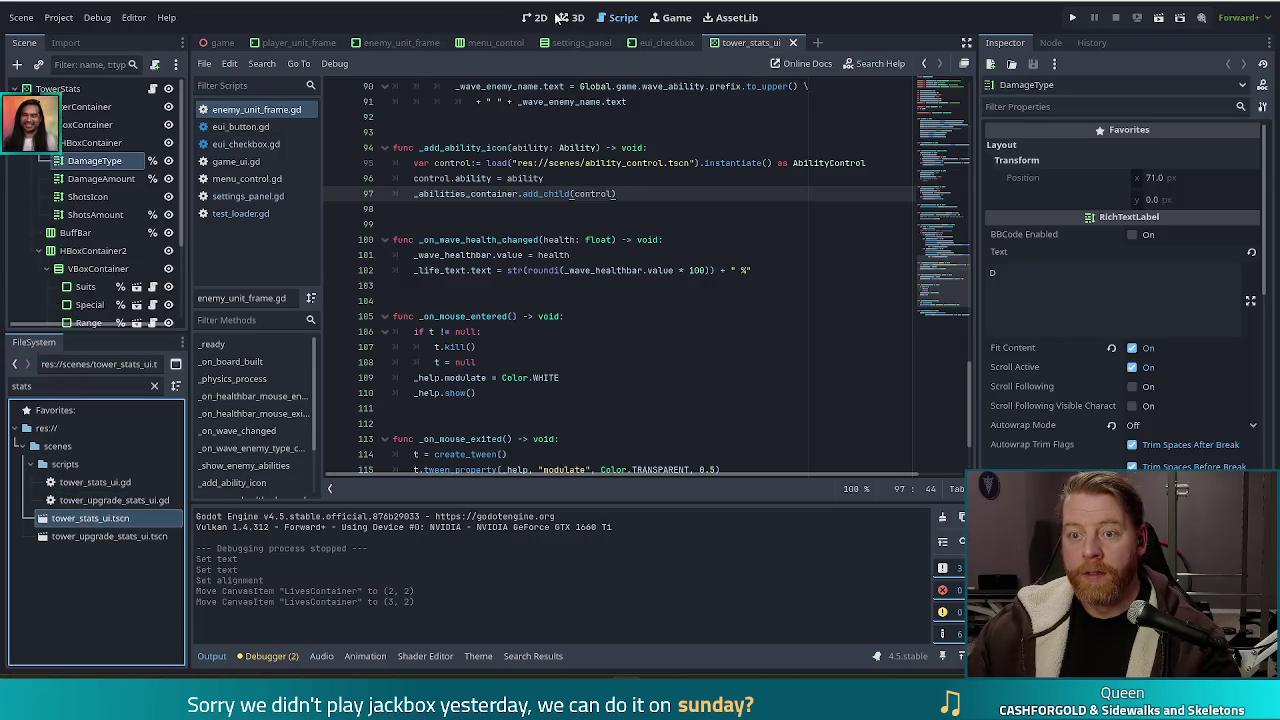
{"action": "left_click", "coordinate": [545, 17]}
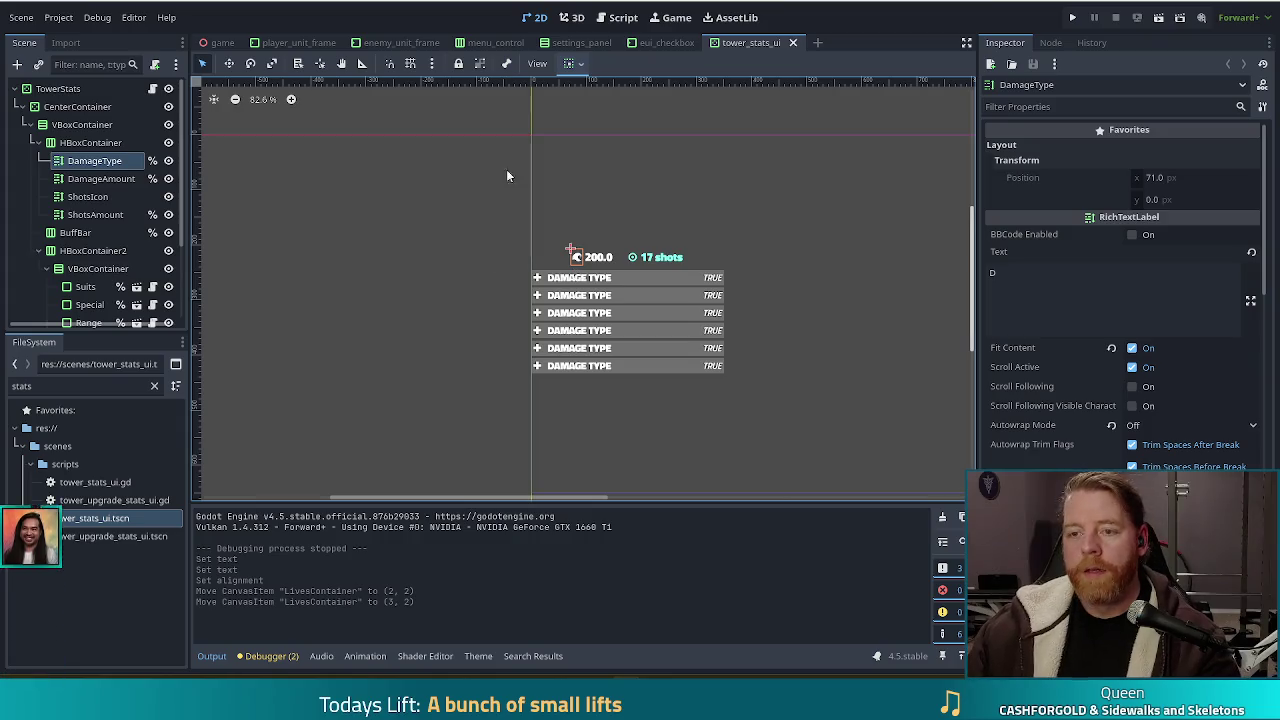
{"action": "left_click", "coordinate": [154, 90]}
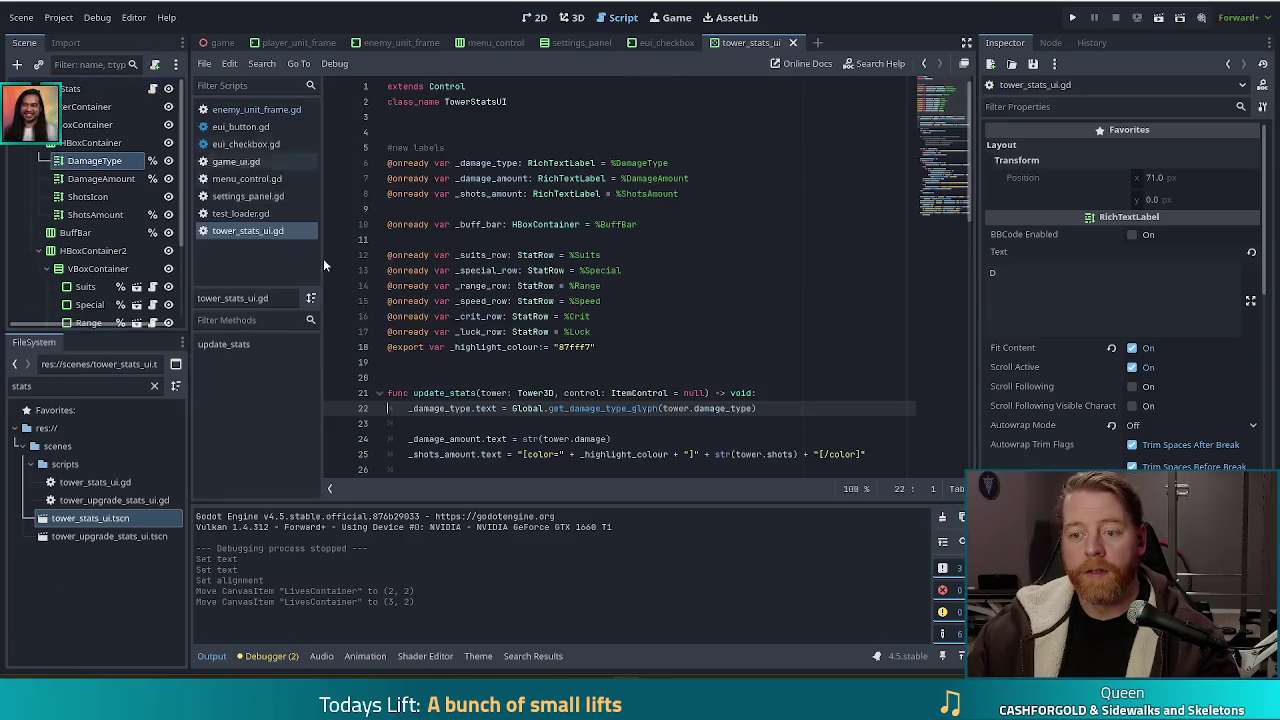
Step: Read through the update_stats function in tower_stats_ui.gd, including the attack speed line
{"action": "left_click", "coordinate": [507, 286]}
{"action": "scroll", "coordinate": [650, 300], "scroll_direction": "down", "scroll_amount": 13}
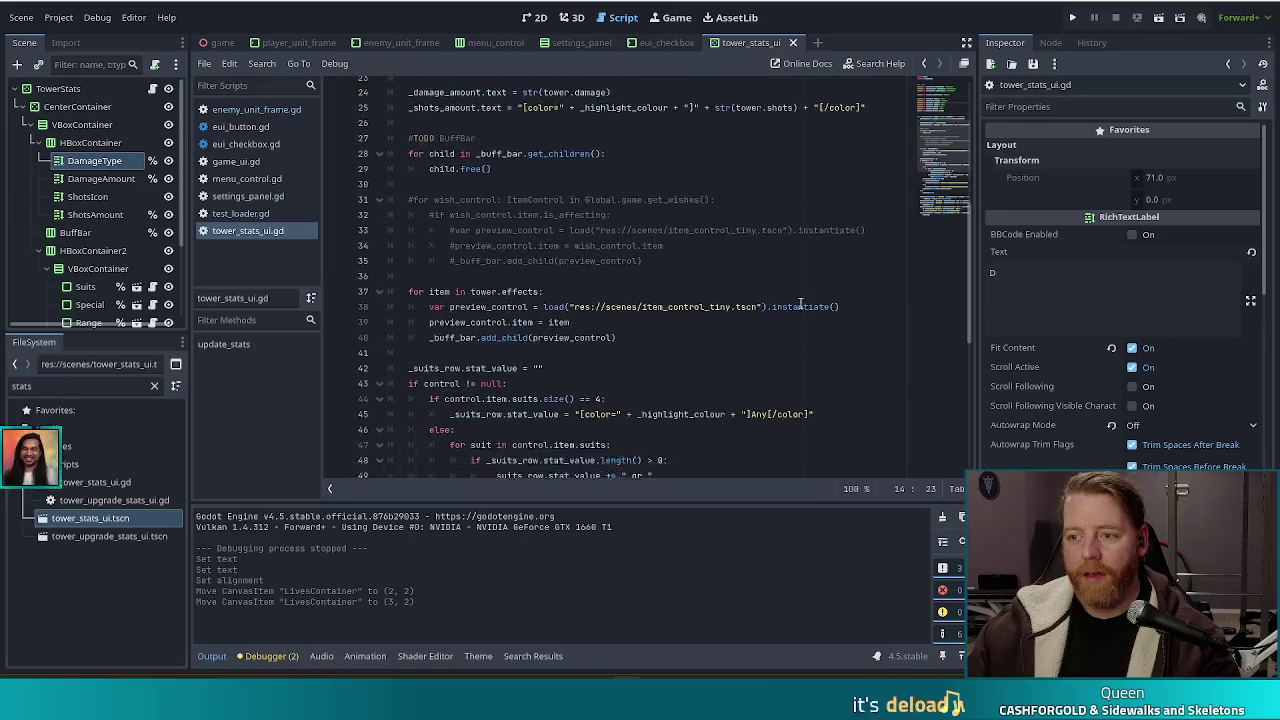
{"action": "scroll", "coordinate": [800, 302], "scroll_direction": "down", "scroll_amount": 3}
{"action": "scroll", "coordinate": [800, 302], "scroll_direction": "up", "scroll_amount": 1}
{"action": "scroll", "coordinate": [800, 302], "scroll_direction": "down", "scroll_amount": 1}
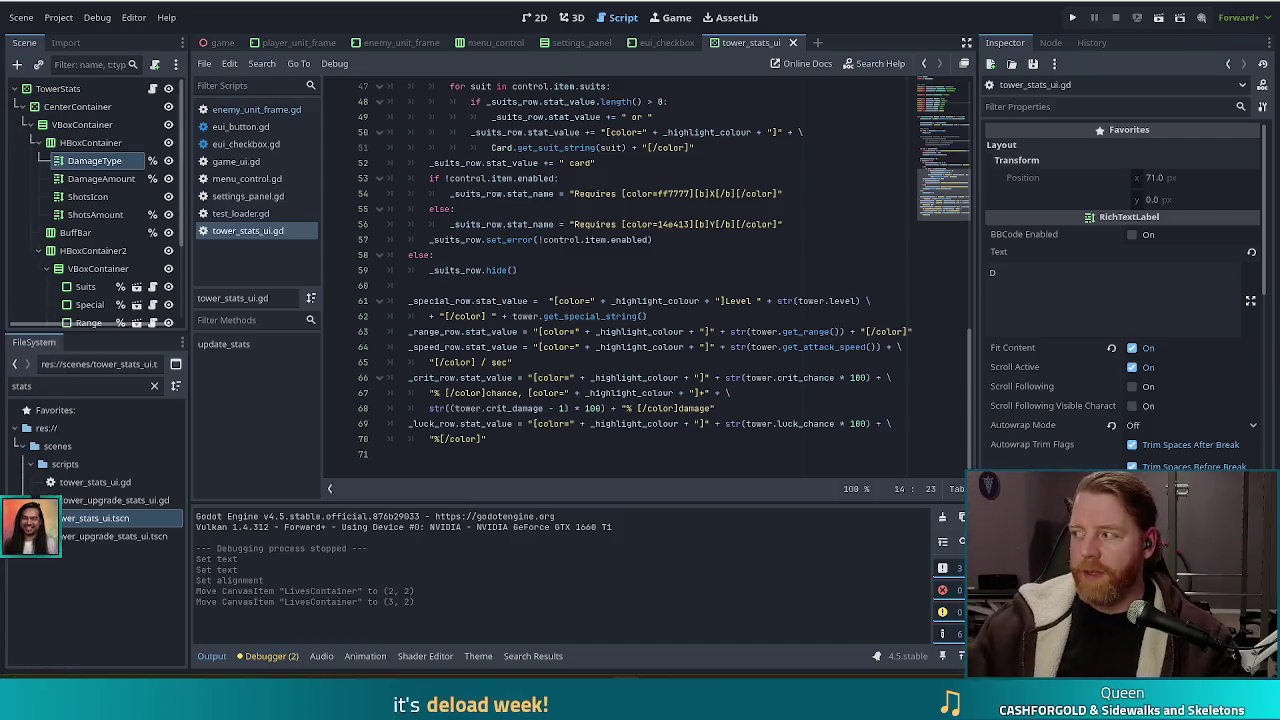
{"action": "left_click", "coordinate": [736, 361]}
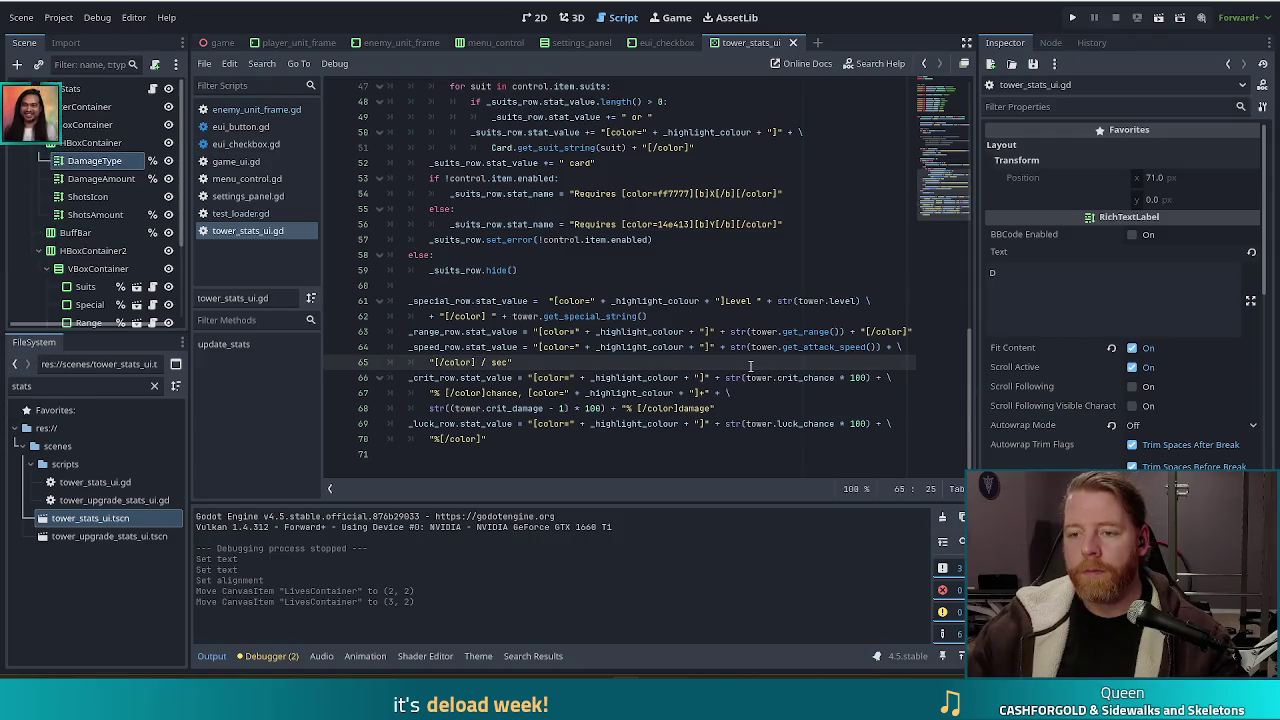
{"action": "scroll", "coordinate": [736, 361], "scroll_direction": "up", "scroll_amount": 3}
{"action": "scroll", "coordinate": [787, 362], "scroll_direction": "up", "scroll_amount": 4}
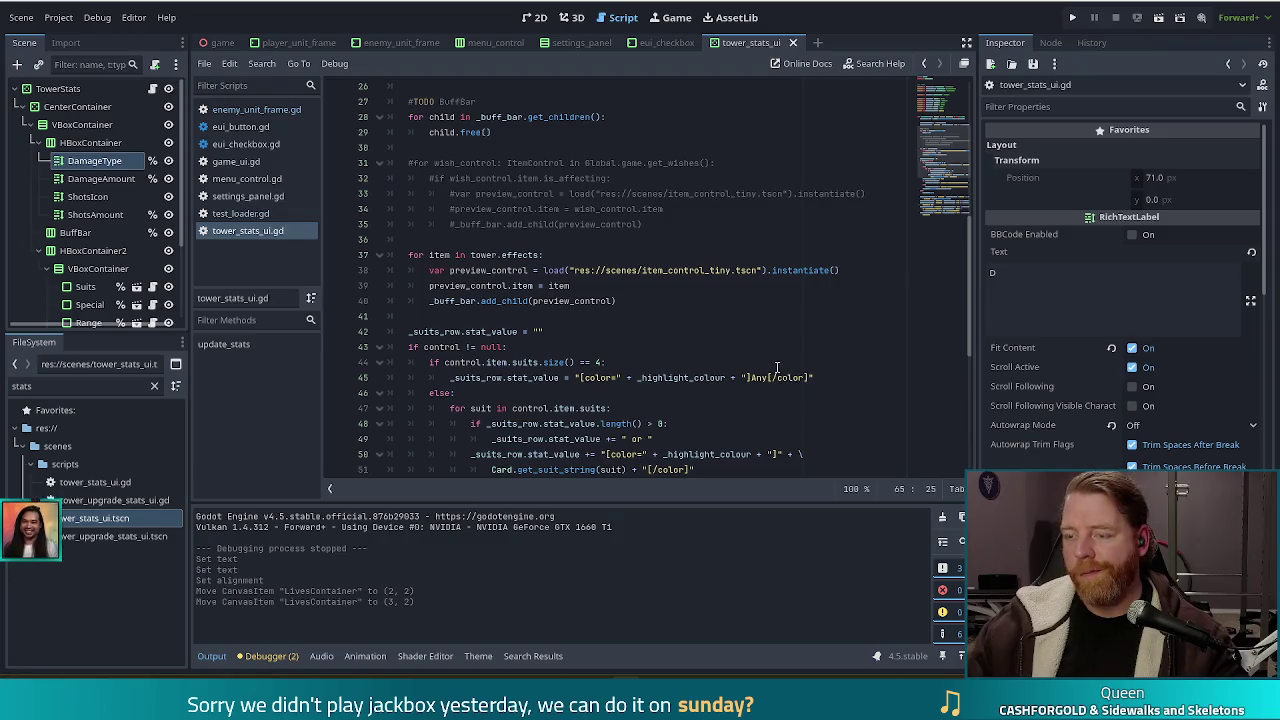
{"action": "scroll", "coordinate": [770, 370], "scroll_direction": "down", "scroll_amount": 3}
{"action": "scroll", "coordinate": [1058, 371], "scroll_direction": "down", "scroll_amount": 5}
{"action": "scroll", "coordinate": [1062, 371], "scroll_direction": "down", "scroll_amount": 10}
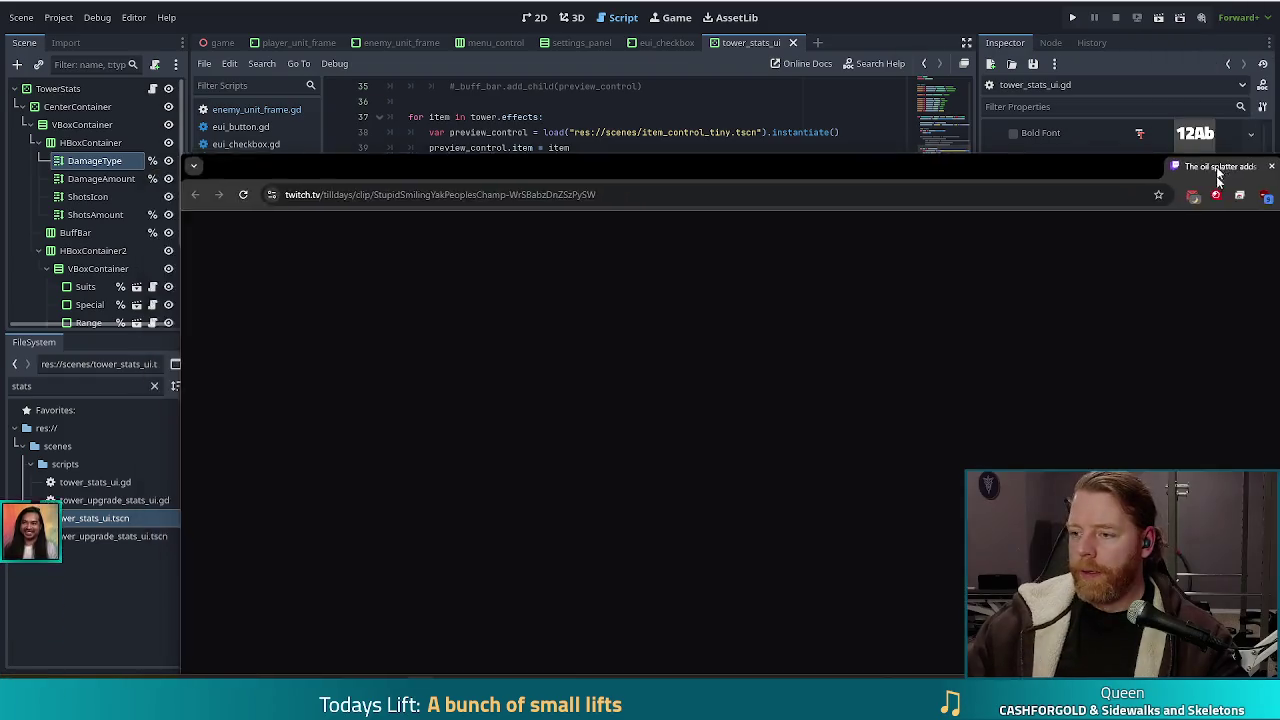
{"action": "scroll", "coordinate": [581, 352], "scroll_direction": "up", "scroll_amount": 1}
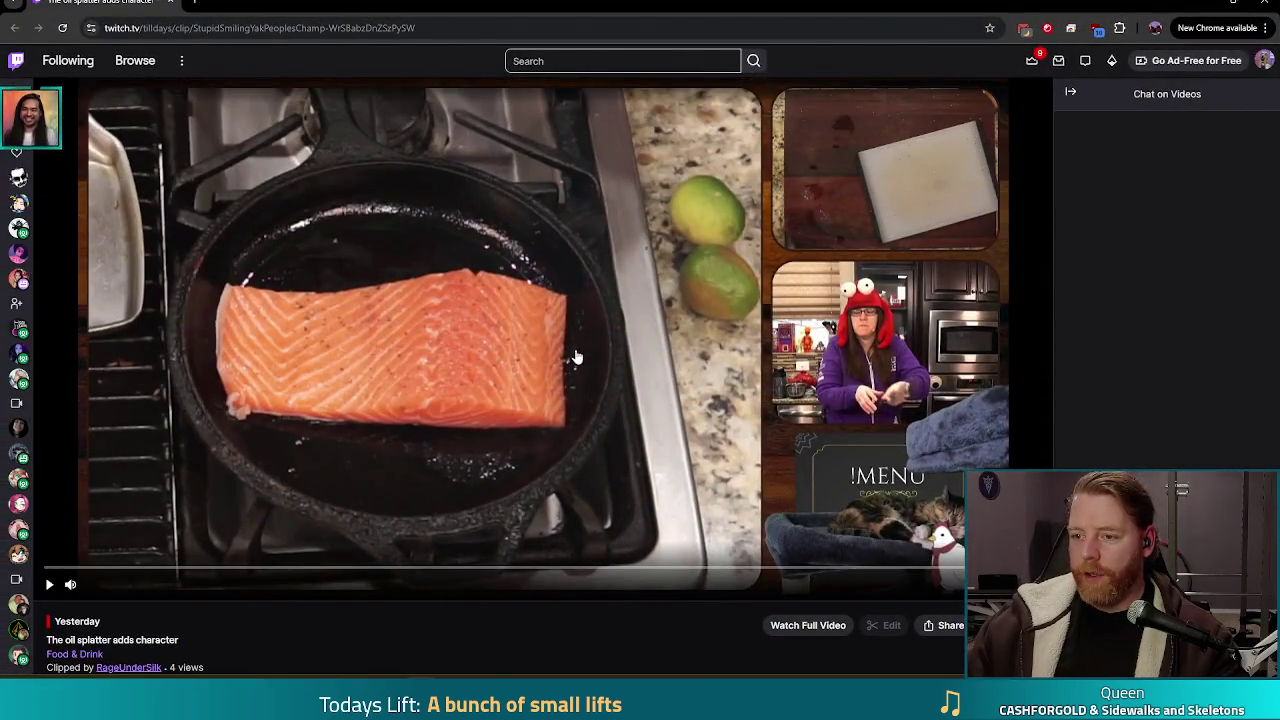